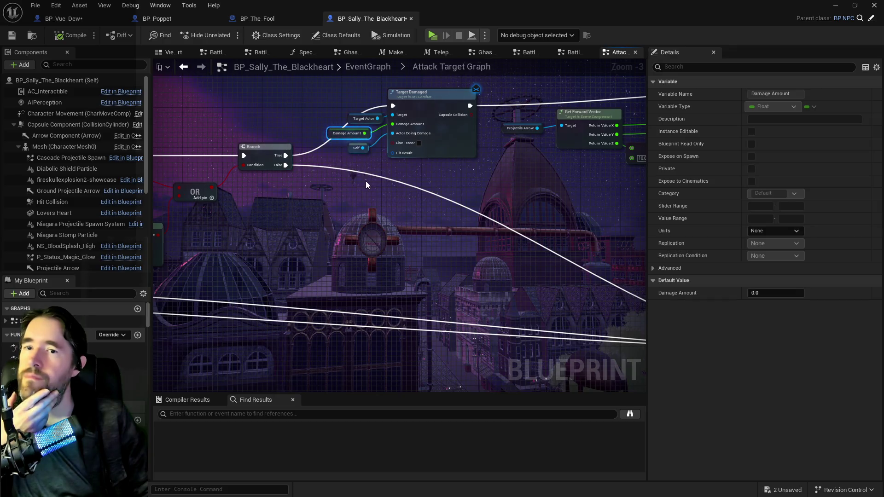
- Pan the Sally graph to the Play Montage and Delay nodes, then switch to BP_Vue_Dew's Attack Target Graph
scroll(366, 184, down, 3)
scroll(290, 219, up, 4)
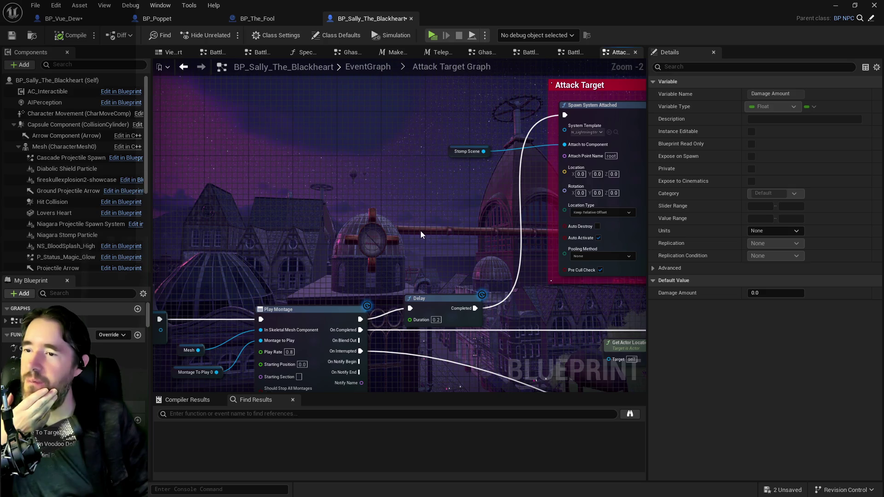
drag(421, 231, 507, 140)
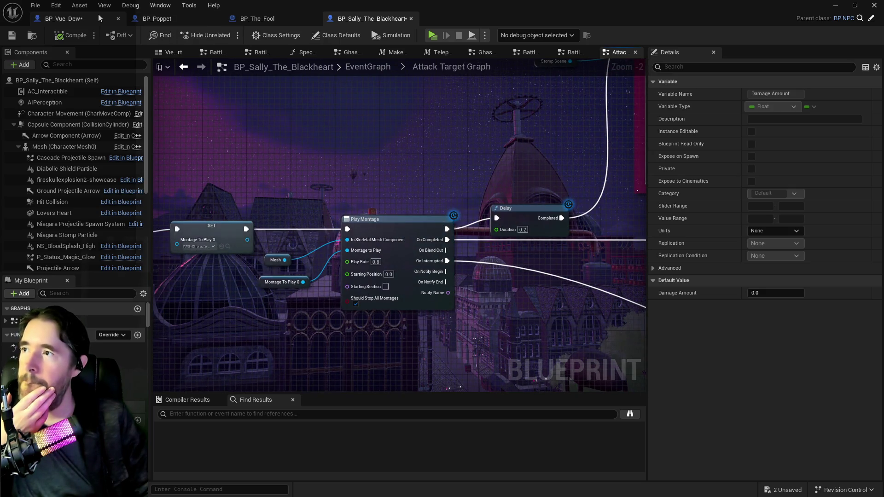
click(64, 19)
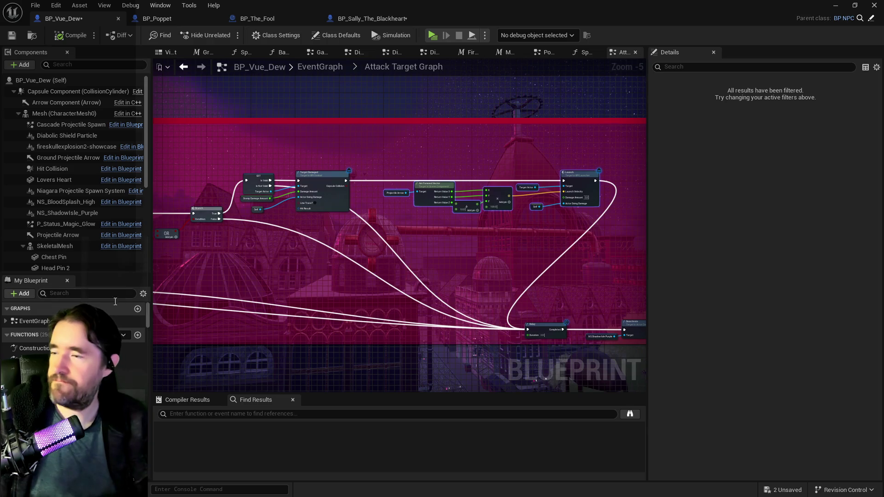
- Filter My Blueprint for 'npc' and set Struct NPC Stats' Ground Pound Attack Damage to 15.0
scroll(74, 349, down, 10)
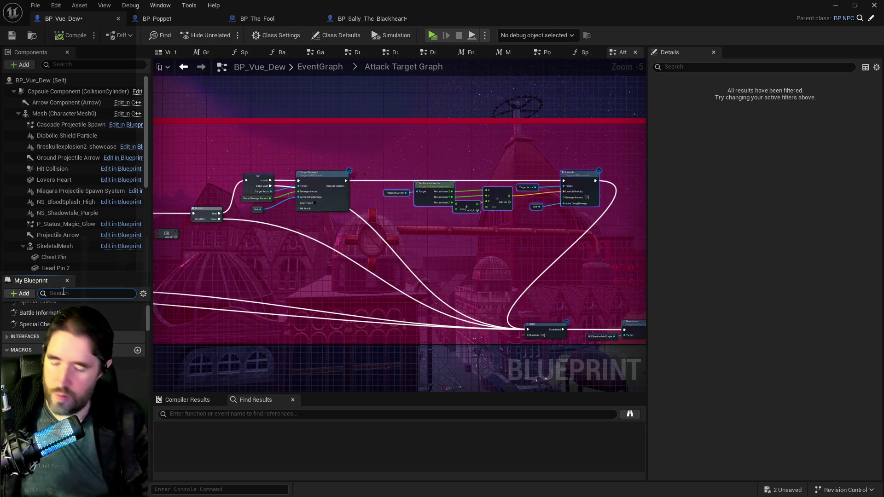
text(npc)
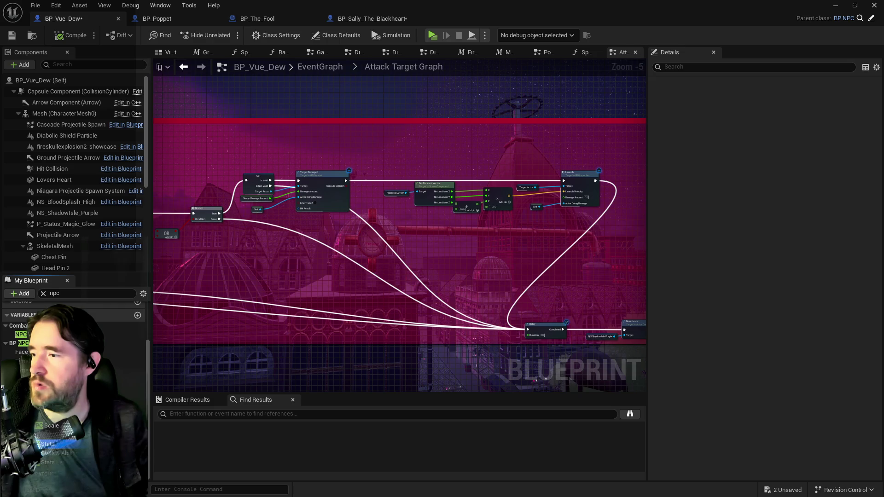
click(48, 444)
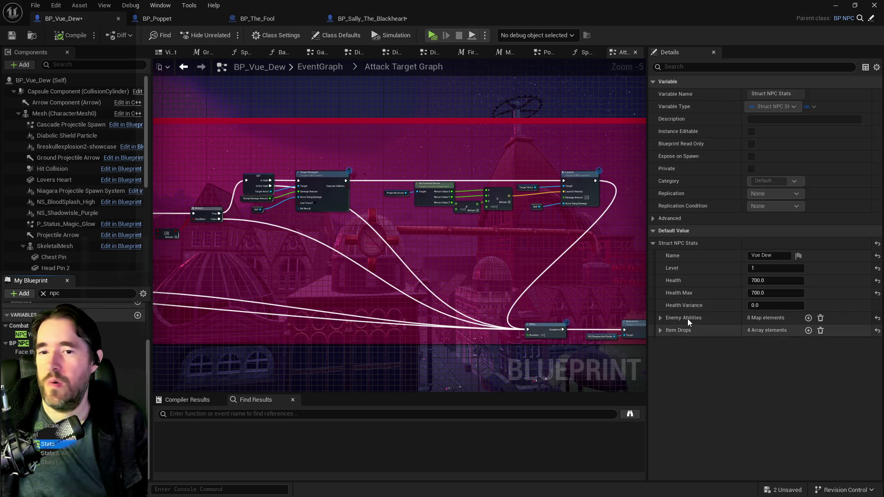
click(661, 318)
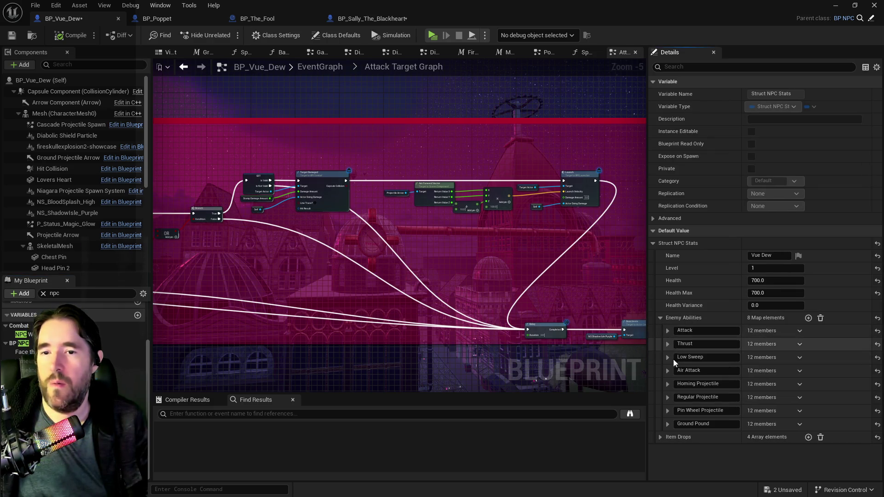
click(668, 424)
scroll(728, 458, down, 5)
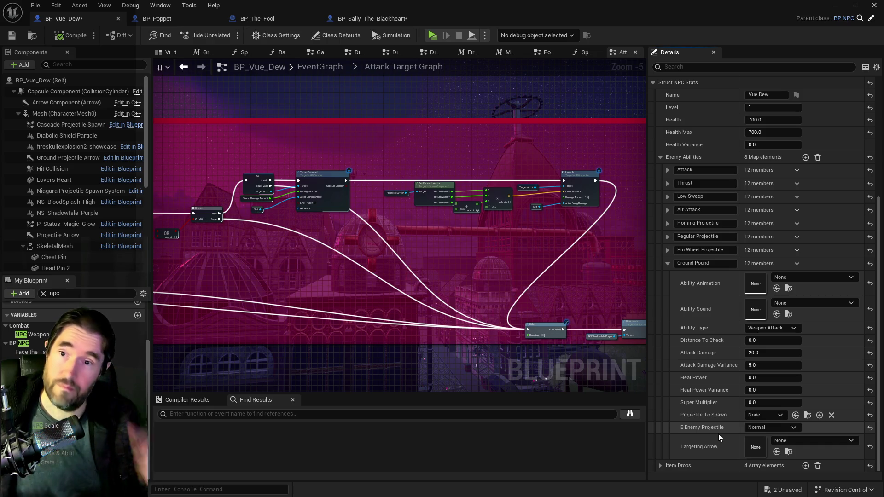
click(668, 170)
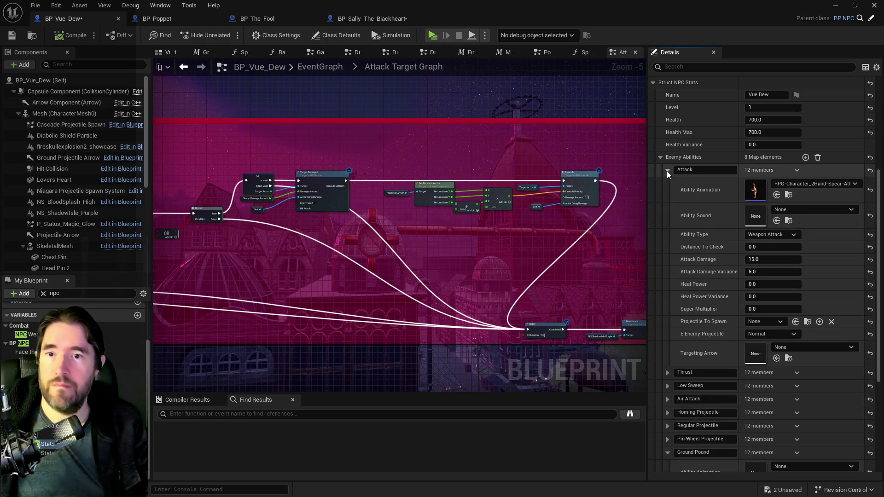
click(668, 170)
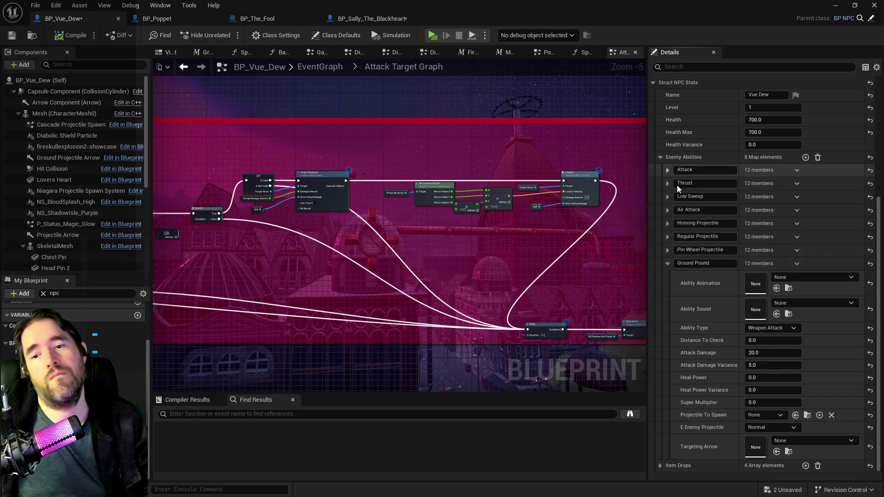
click(765, 353)
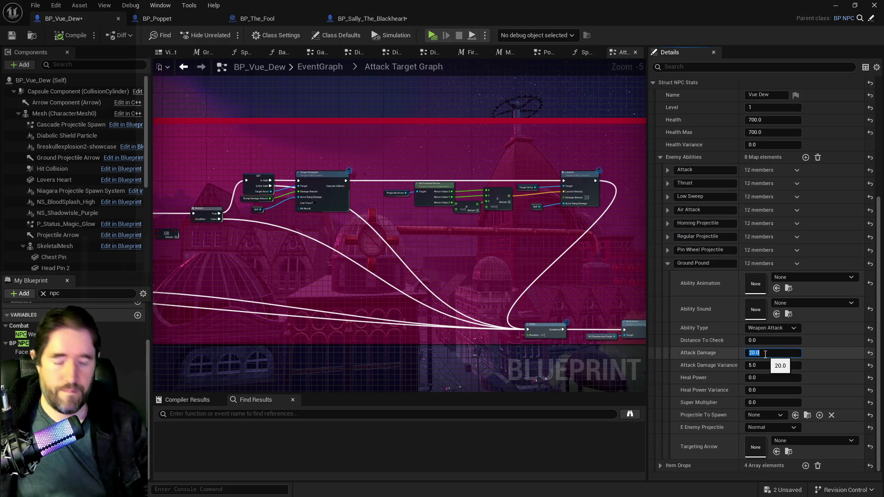
text(15)
key(Return)
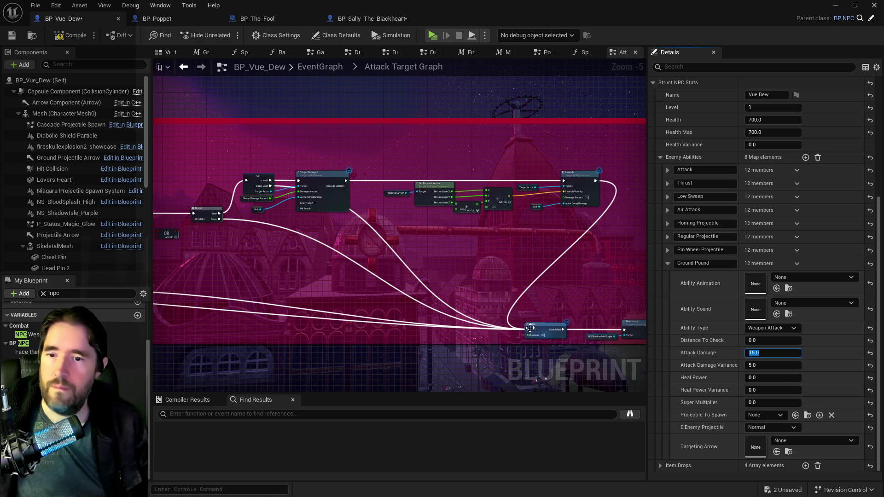
mouse_move(506, 290)
mouse_down()
mouse_move(533, 283)
mouse_move(503, 272)
mouse_up()
- Drop a Struct NPC Stats getter into the Attack Target graph, move it, then undo it
scroll(503, 271, up, 1)
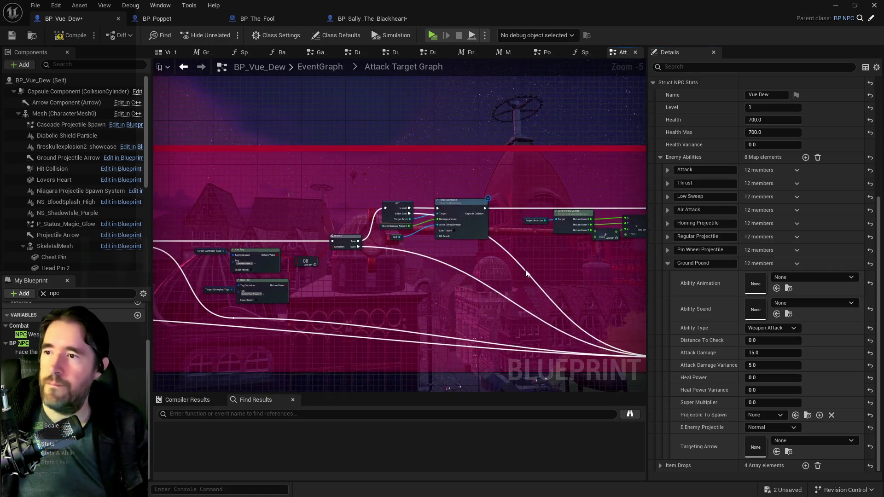
scroll(362, 248, up, 2)
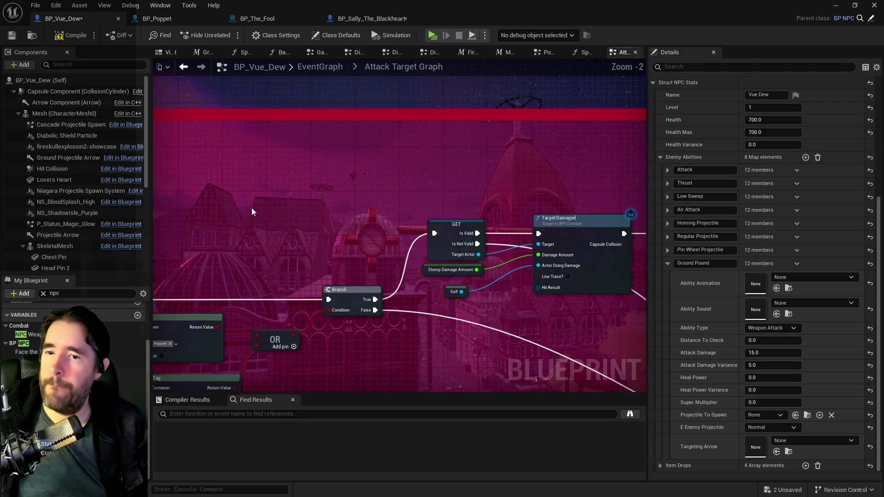
mouse_move(47, 444)
mouse_down()
mouse_move(272, 182)
mouse_move(298, 189)
mouse_move(170, 197)
mouse_move(426, 170)
mouse_move(258, 203)
mouse_move(543, 207)
mouse_move(506, 219)
mouse_move(371, 203)
mouse_move(247, 221)
mouse_move(153, 193)
mouse_up()
click(308, 201)
scroll(387, 173, down, 2)
scroll(385, 175, up, 2)
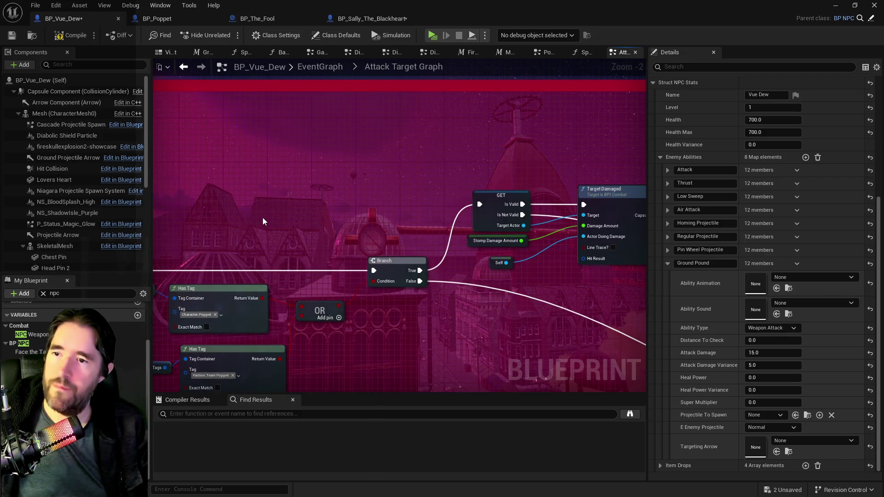
mouse_move(263, 221)
mouse_down()
mouse_move(517, 205)
mouse_move(348, 222)
mouse_move(294, 203)
mouse_move(631, 220)
mouse_move(393, 247)
mouse_move(182, 212)
mouse_move(459, 208)
mouse_move(586, 171)
mouse_move(463, 206)
mouse_up()
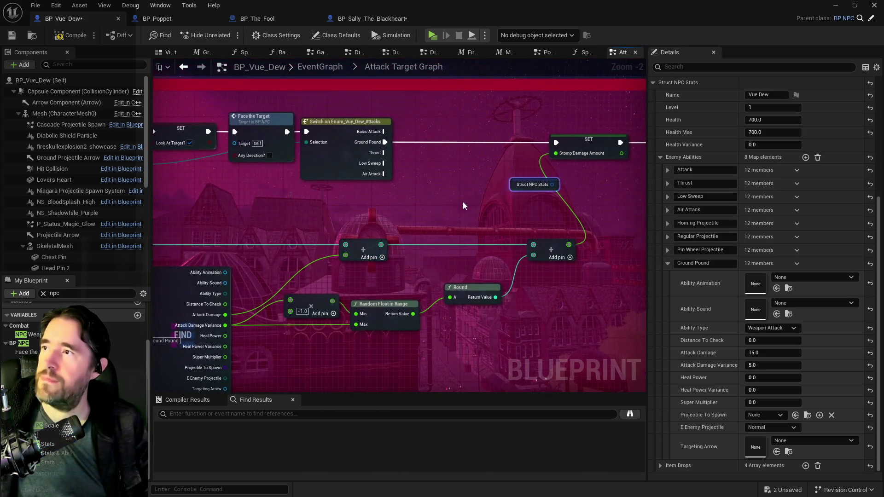
key(ctrl+z)
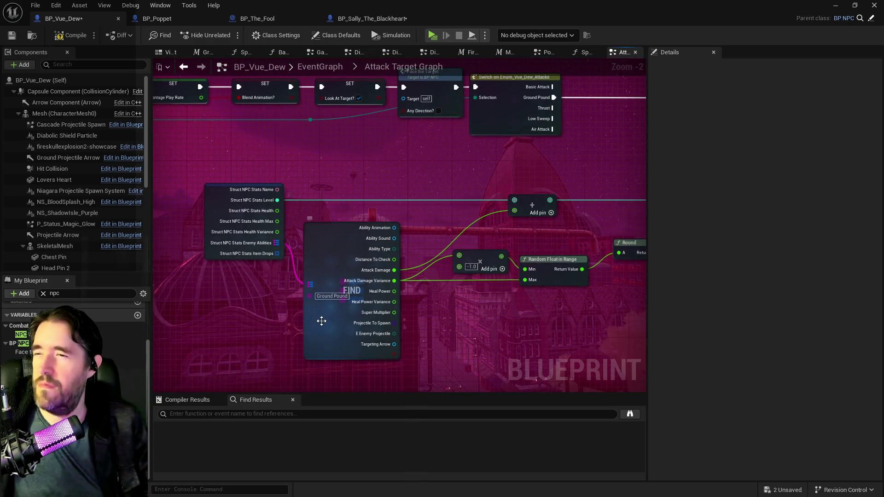
click(321, 321)
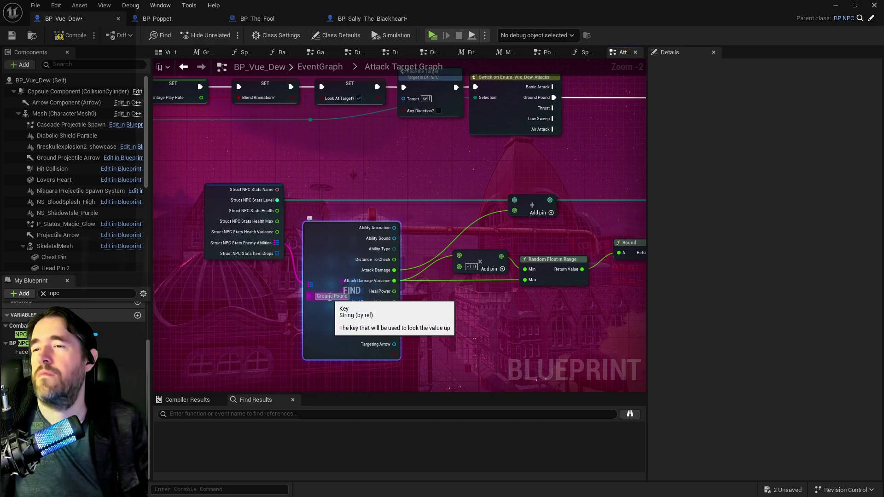
click(212, 211)
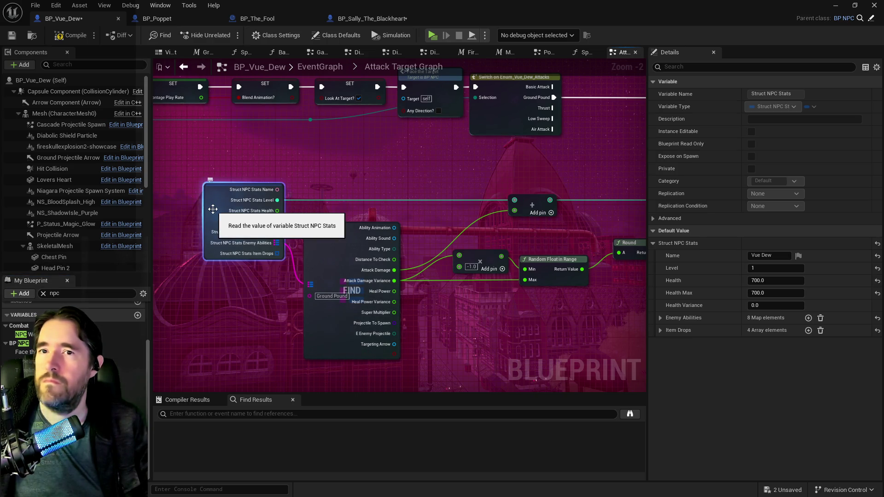
scroll(212, 226, down, 1)
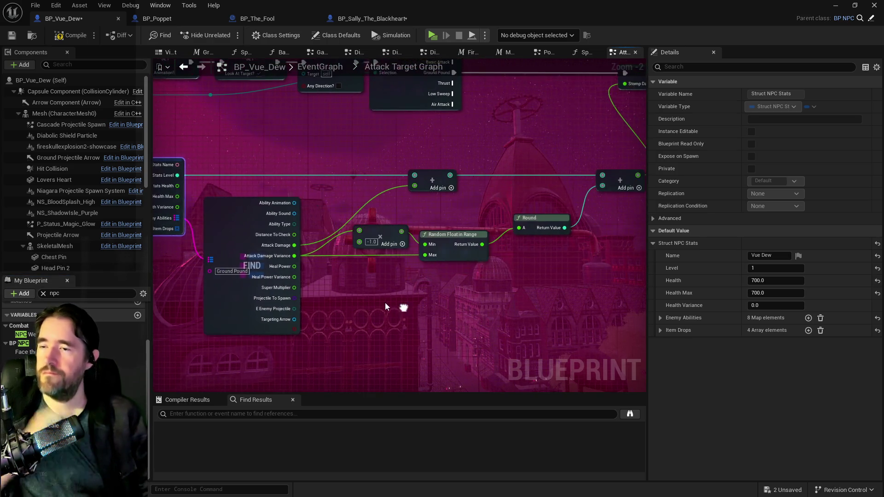
scroll(349, 266, up, 1)
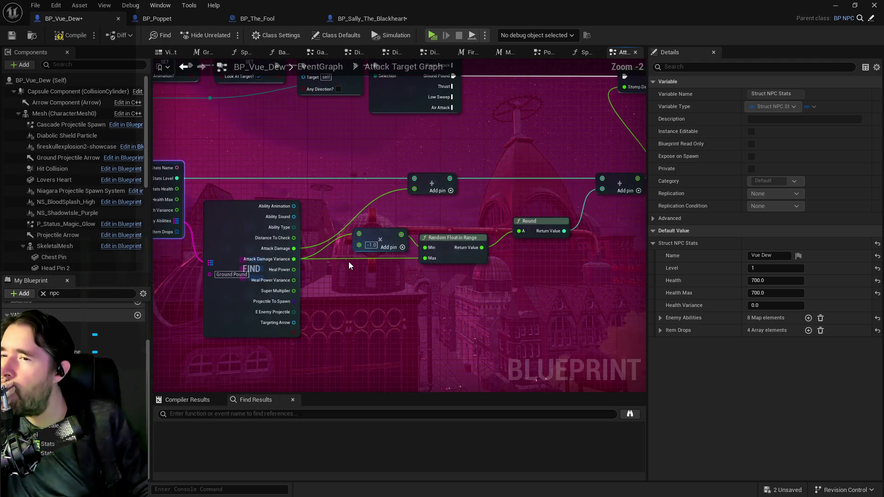
mouse_move(350, 261)
mouse_down()
mouse_move(391, 245)
mouse_move(303, 248)
mouse_up()
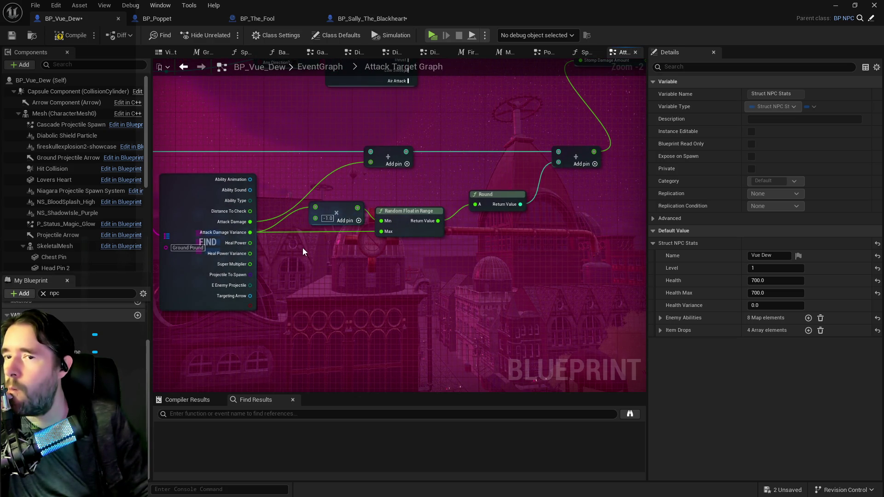
drag(303, 247, 359, 241)
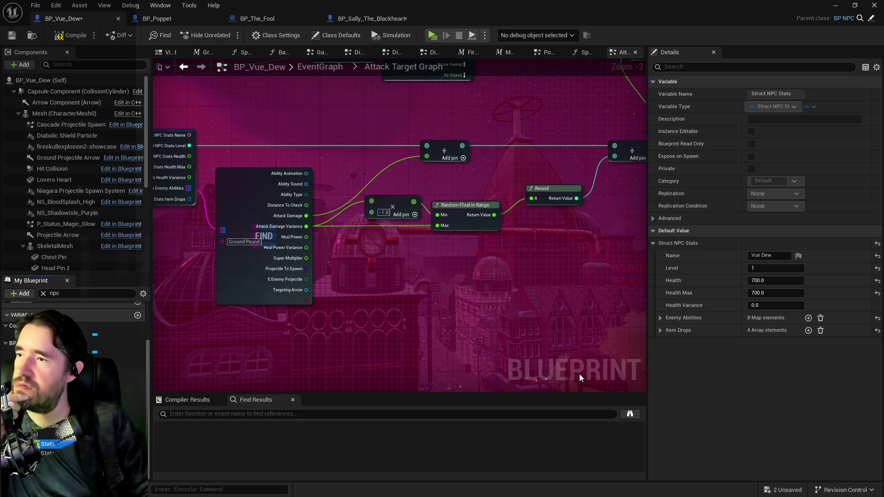
- Set the Ground Pound ability's Attack Damage back to 20.0 under Enemy Abilities
click(660, 319)
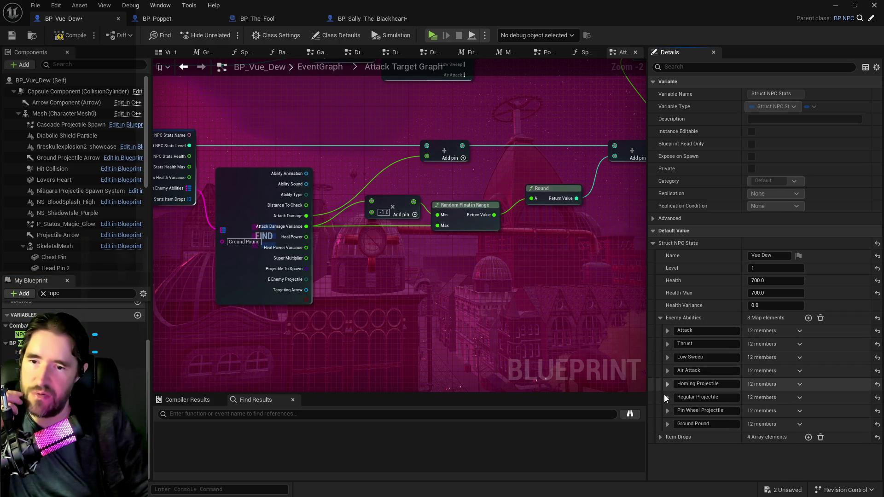
click(667, 424)
scroll(792, 466, down, 3)
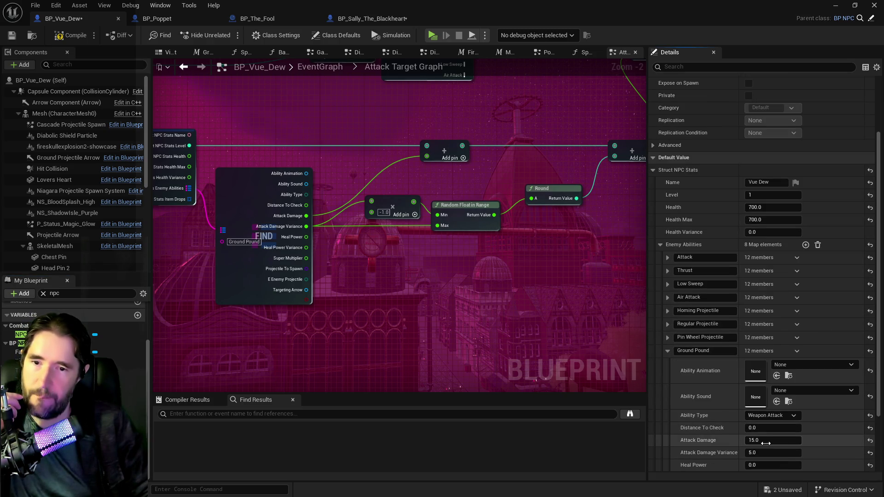
click(766, 441)
text(20)
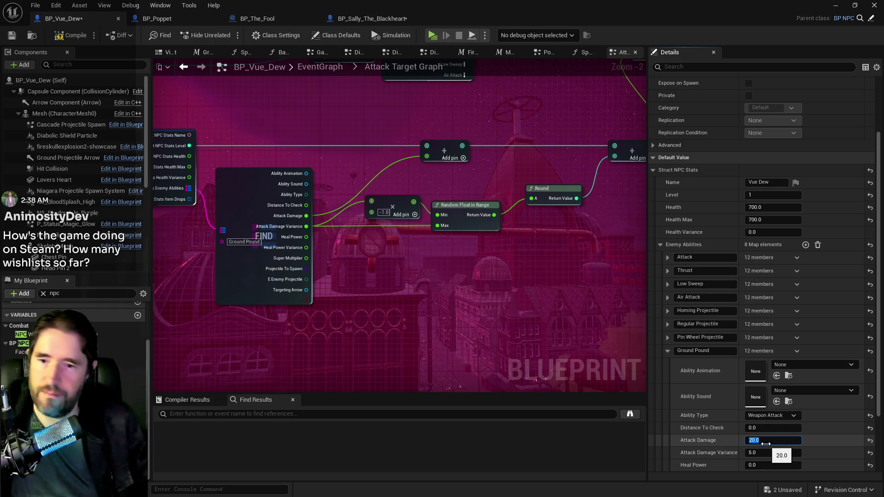
key(Return)
- Nudge the top-row SET, Face the Target and Switch on Enum nodes right, then select the middle nodes
scroll(408, 351, down, 2)
scroll(408, 351, down, 1)
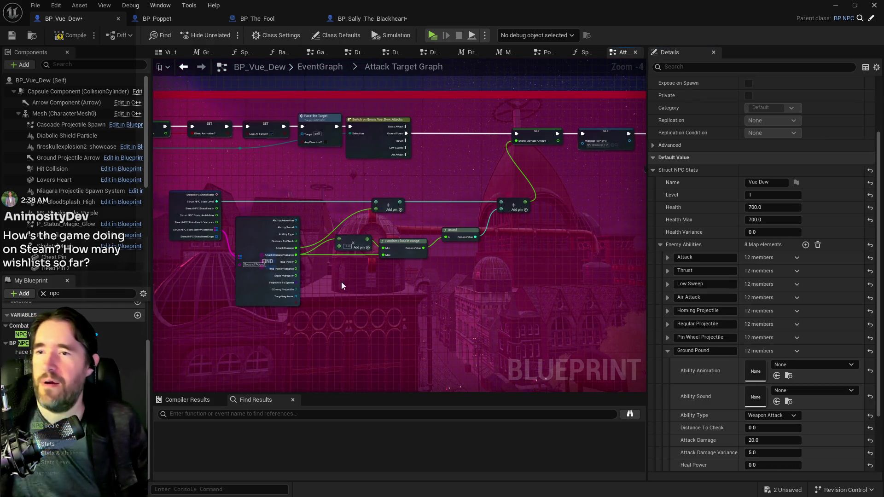
mouse_move(386, 216)
mouse_down()
mouse_move(429, 201)
mouse_move(498, 207)
mouse_up()
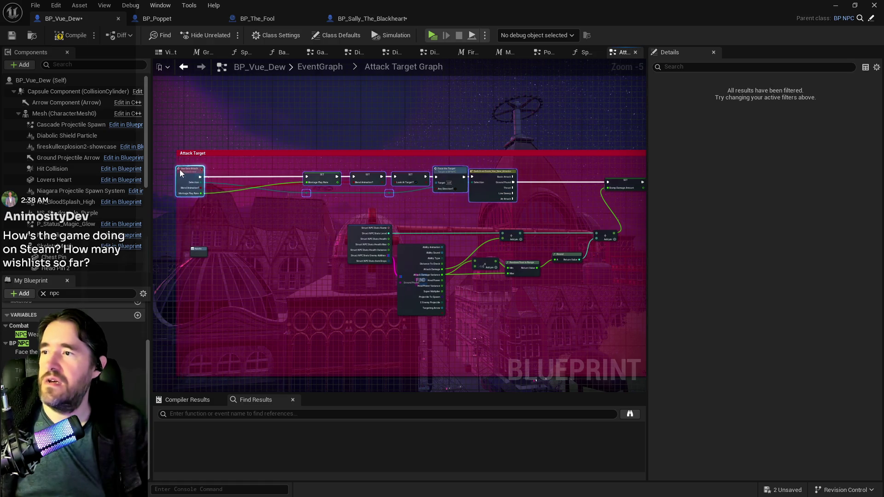
scroll(239, 178, up, 1)
drag(151, 179, 370, 210)
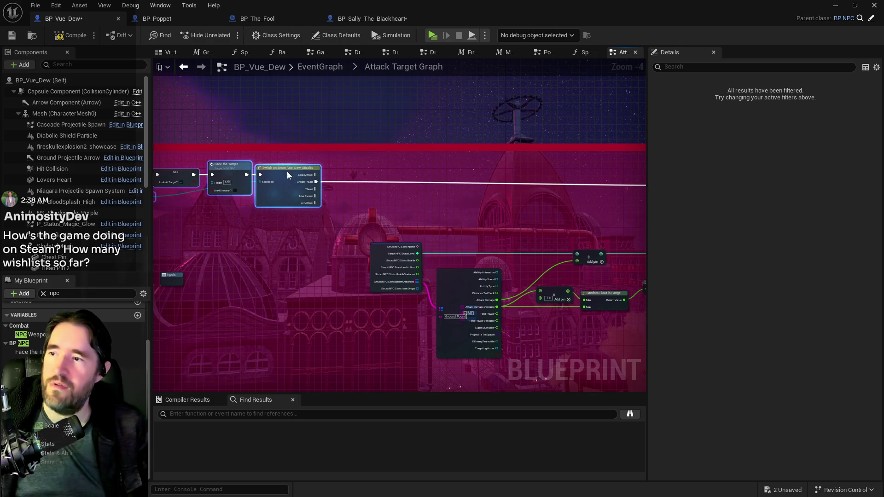
drag(286, 173, 290, 177)
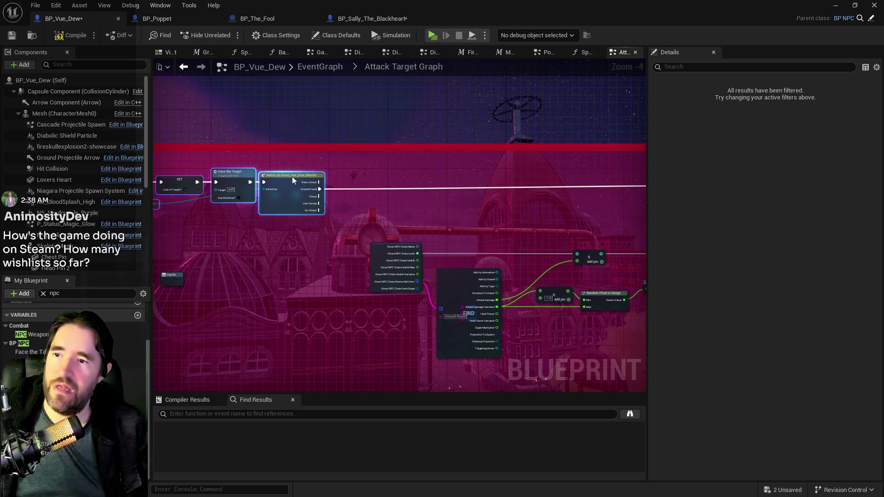
drag(470, 199, 343, 185)
scroll(344, 185, down, 1)
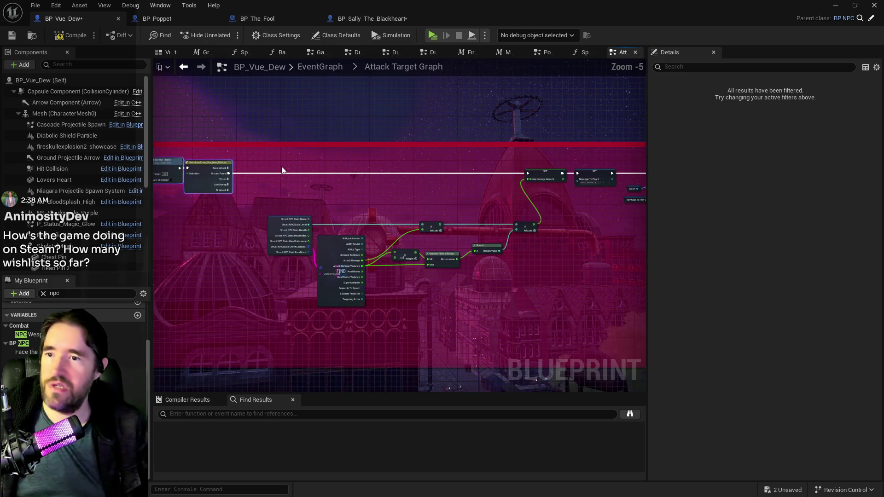
mouse_move(283, 171)
mouse_down()
mouse_move(475, 224)
mouse_move(537, 273)
mouse_up()
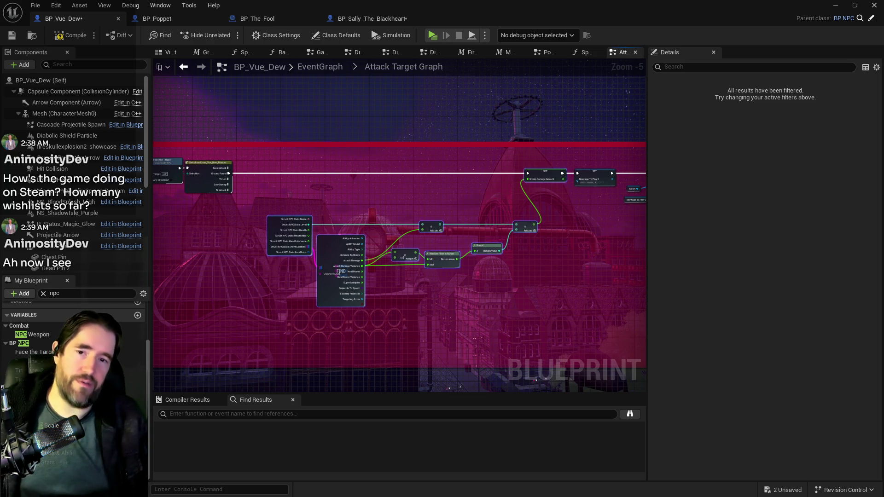
- Alt+Tab from the BP_Vue_Dew Blueprint editor back to the level editor window
key(alt+Tab)
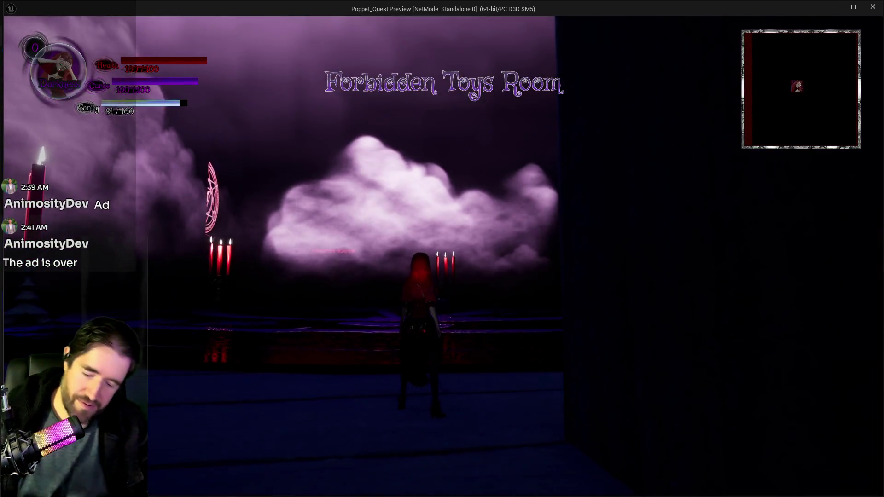
- Travel to the fourth room card from the in-game menu, fight Vue Dew, then exit the preview
key(Escape)
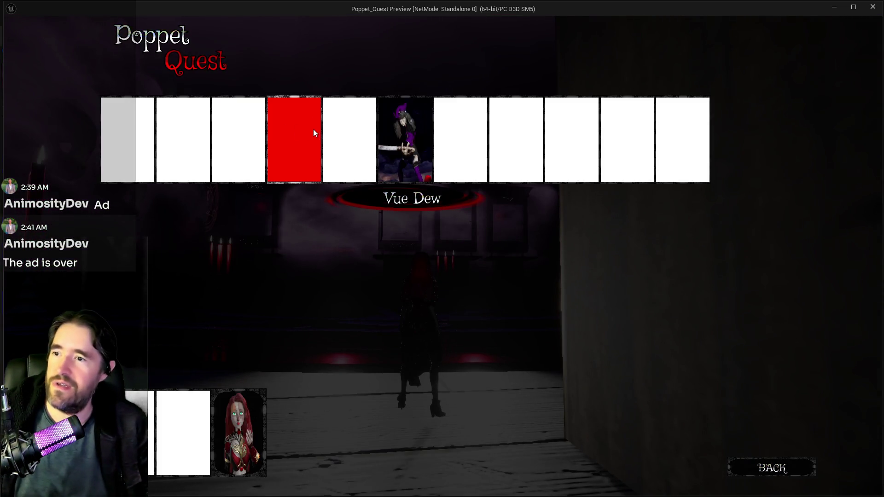
click(313, 129)
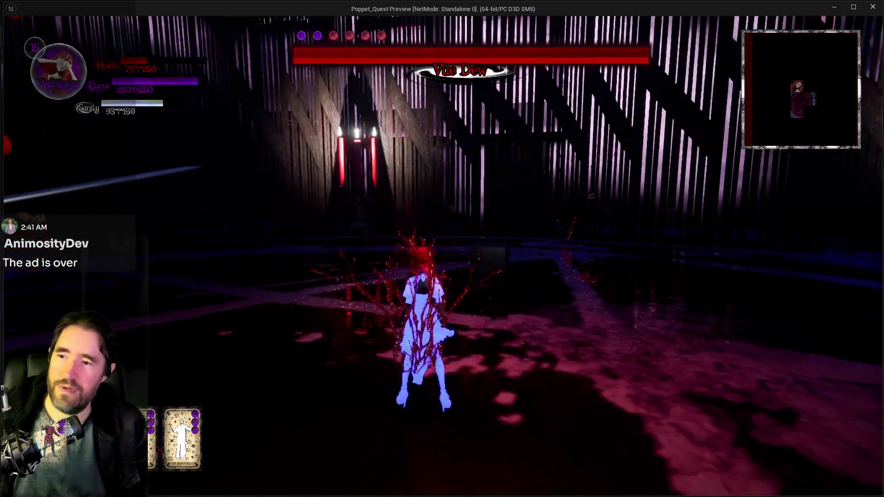
key(alt+Tab)
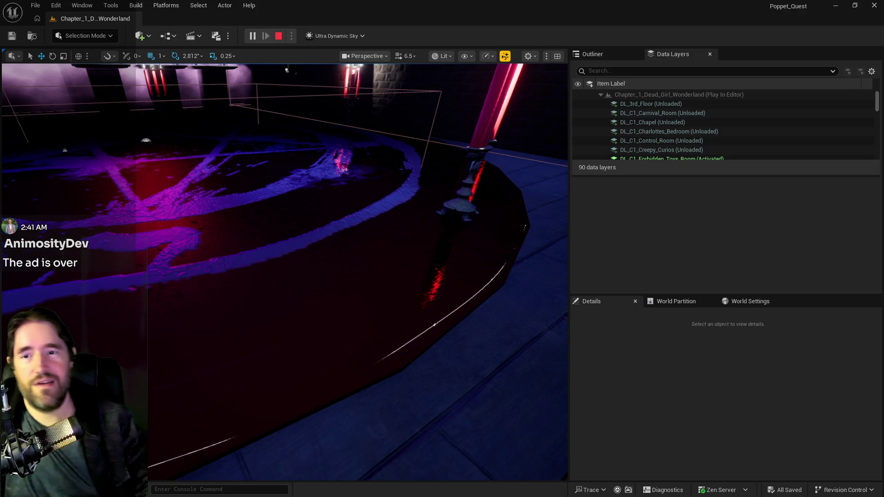
- Stop the play-in-editor session and bring the 5.6 Playtest Notes into view in the document
key(Escape)
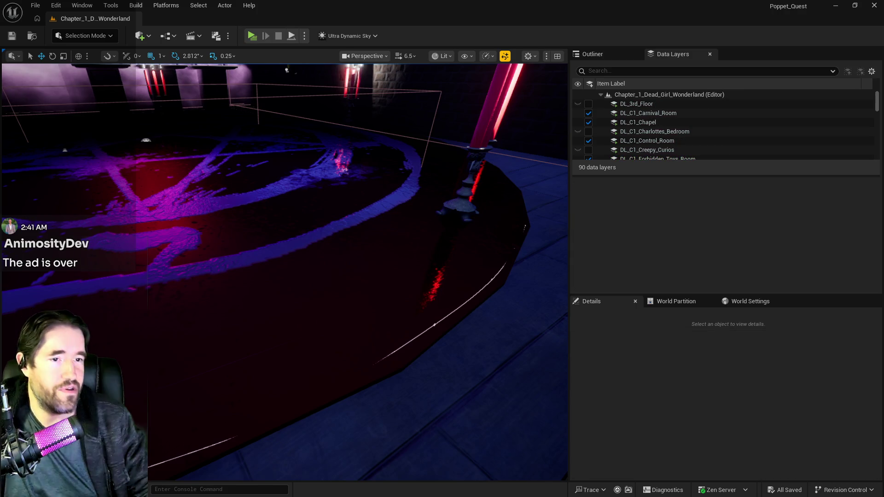
drag(502, 94, 421, 73)
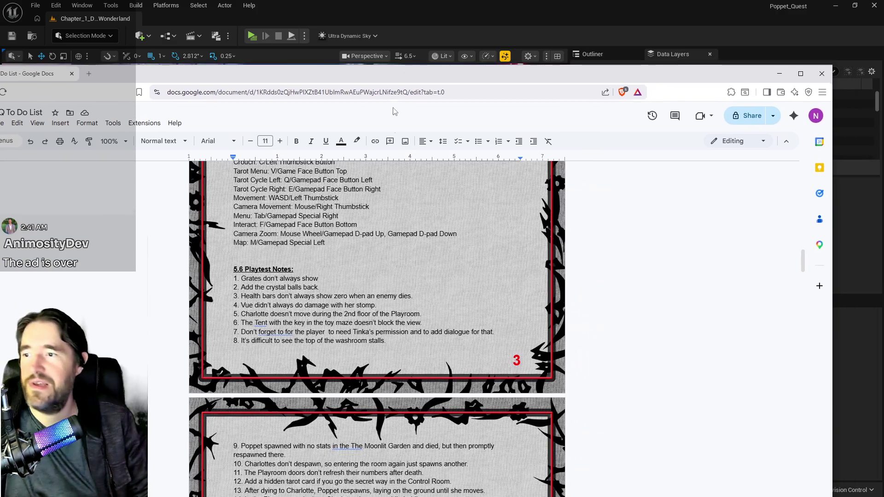
scroll(377, 322, down, 5)
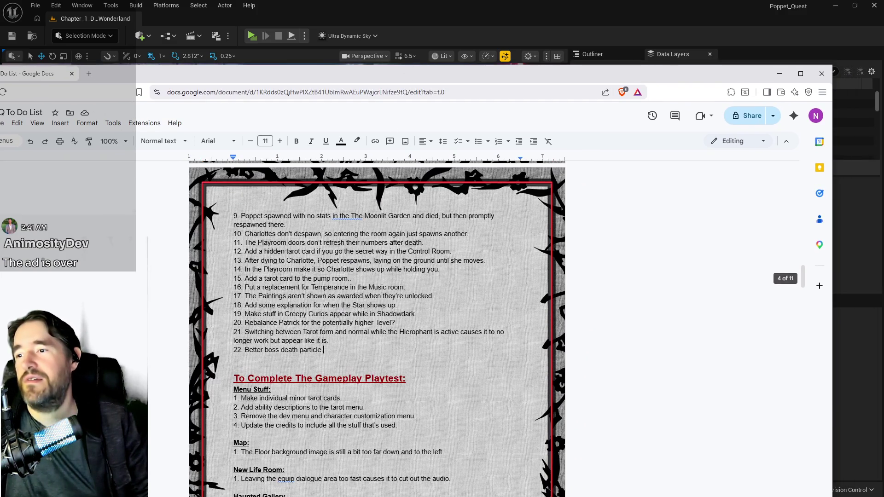
scroll(302, 291, down, 1)
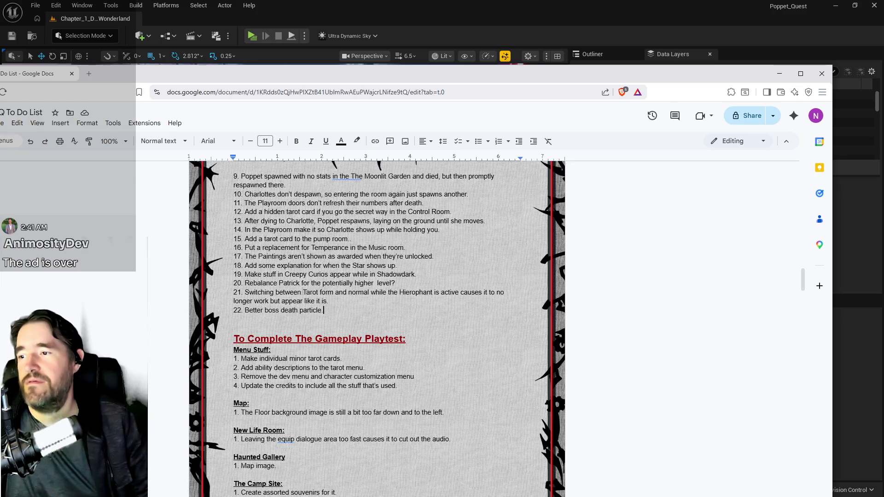
scroll(302, 291, up, 4)
scroll(302, 291, up, 1)
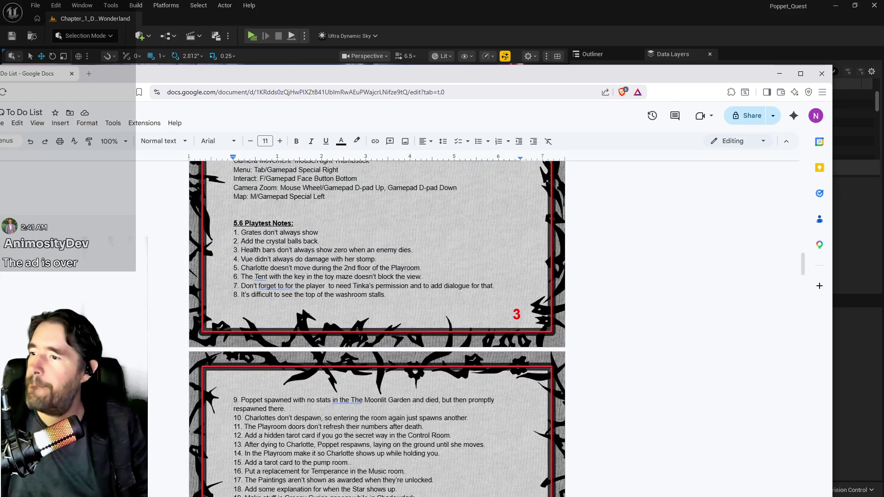
- Delete the text of playtest note 4 about Vue's stomp damage, leaving the line empty
drag(382, 259, 241, 259)
key(BackSpace)
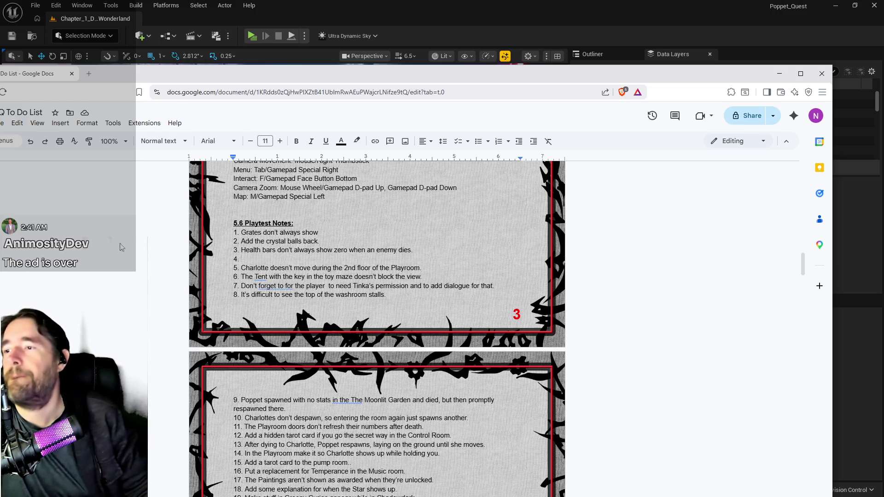
scroll(391, 306, down, 3)
scroll(390, 306, down, 3)
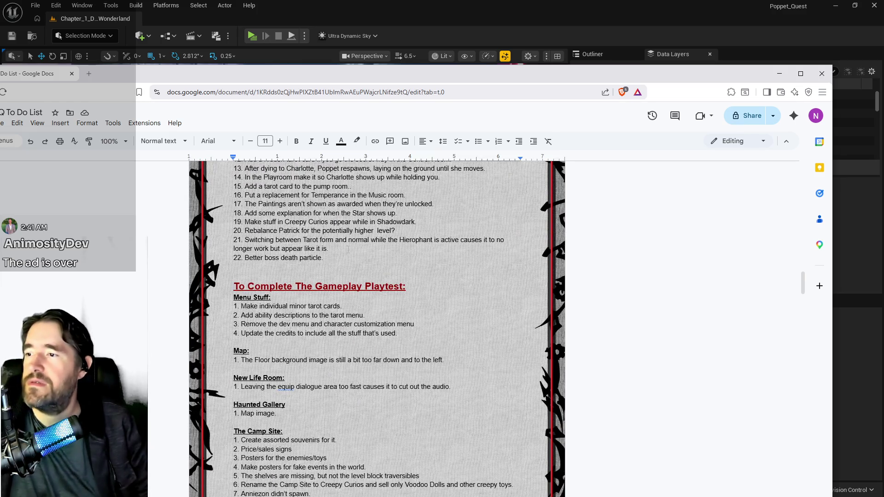
scroll(348, 250, up, 1)
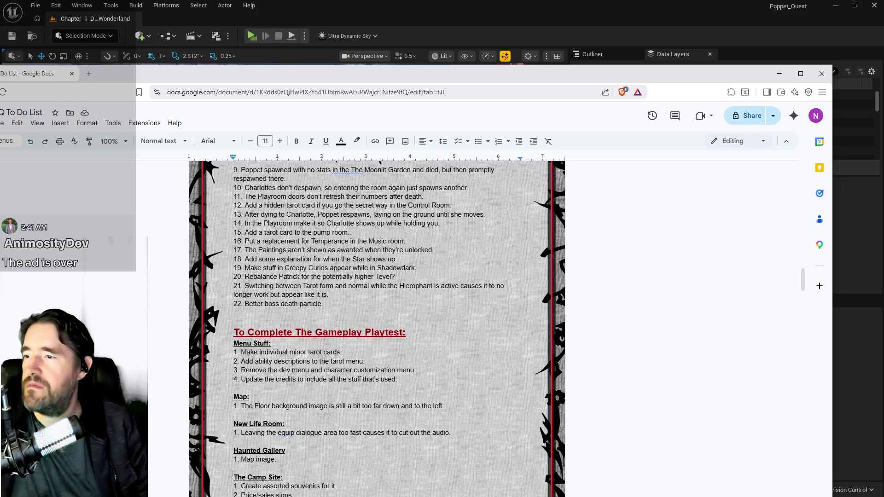
scroll(332, 272, up, 1)
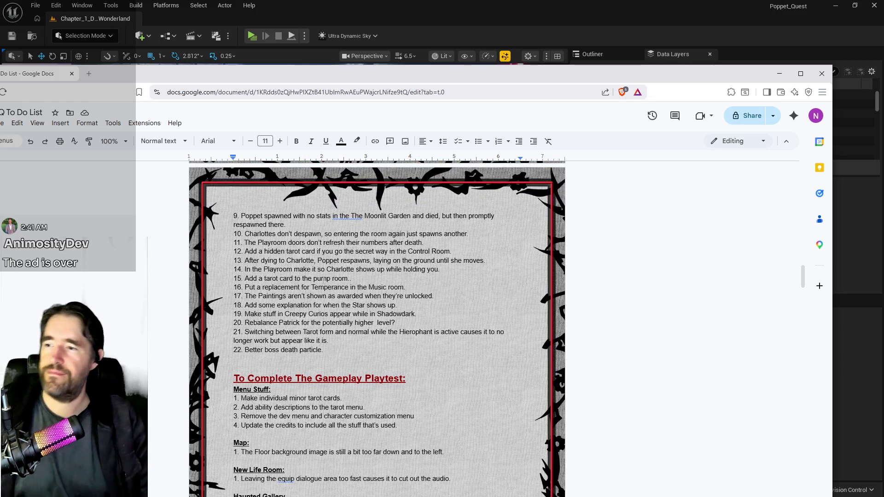
scroll(323, 278, up, 2)
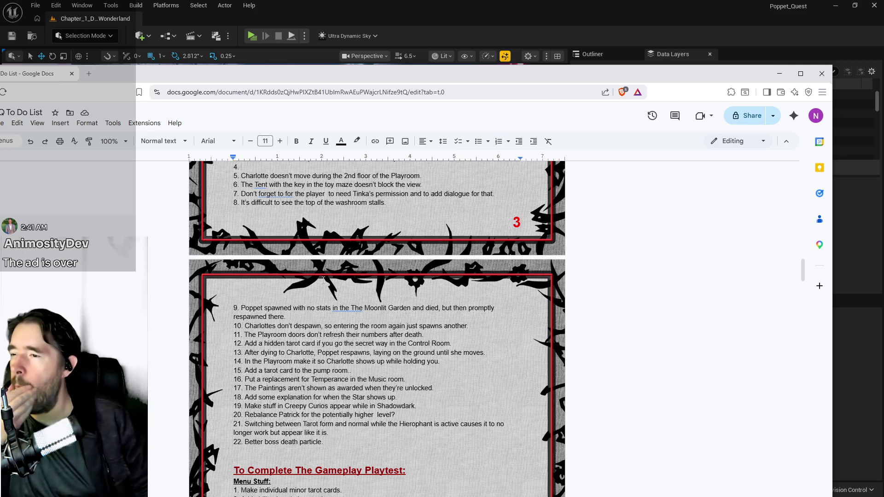
scroll(324, 279, down, 2)
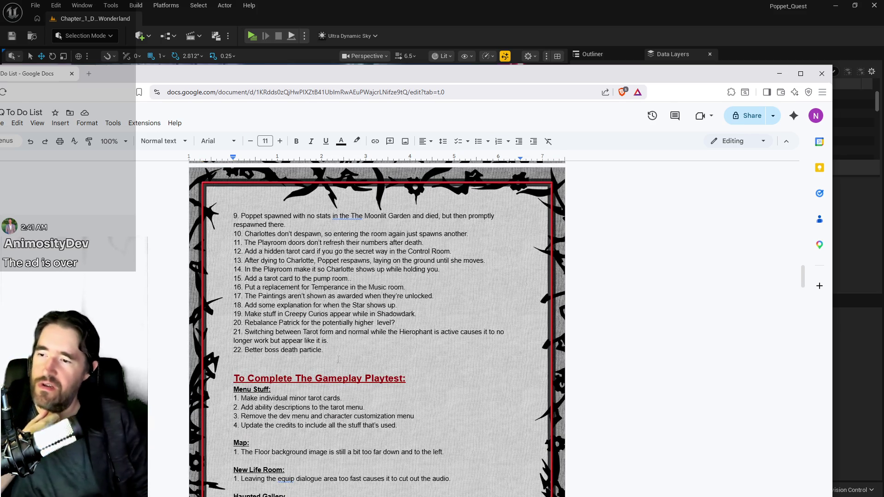
- Move item 15's pump room note to new lines below item 22
click(339, 359)
key(Return)
key(Return)
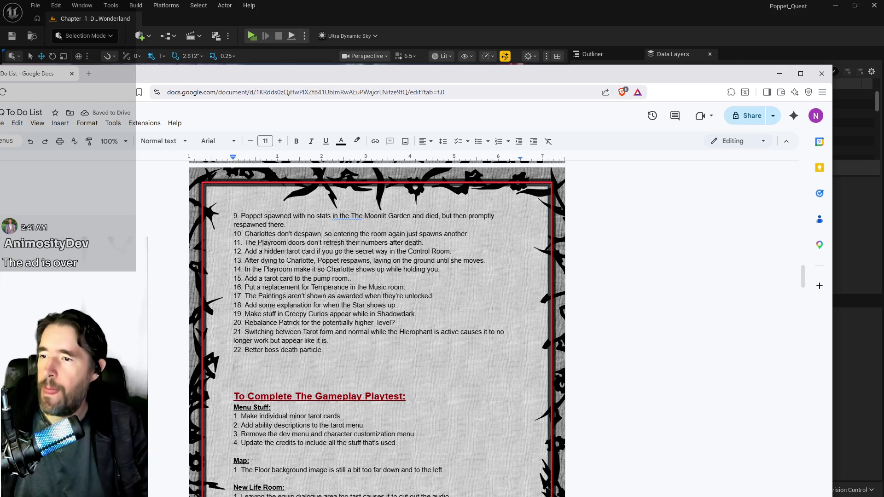
drag(352, 279, 245, 278)
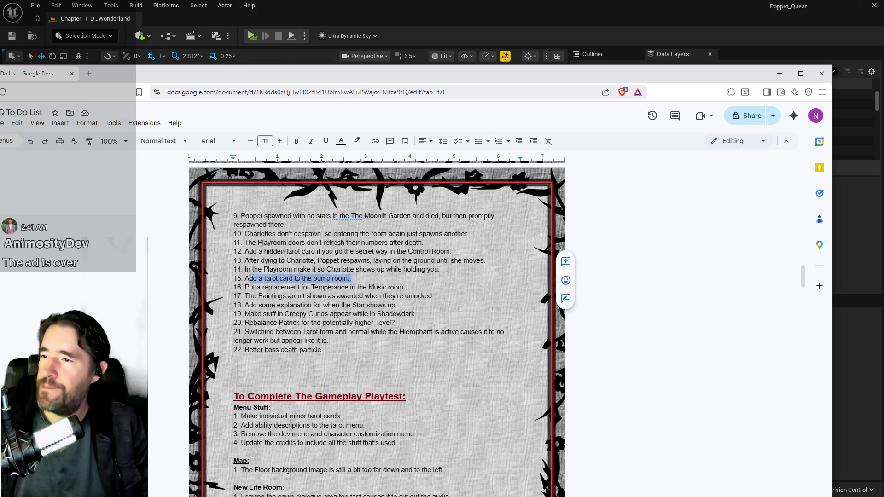
key(BackSpace)
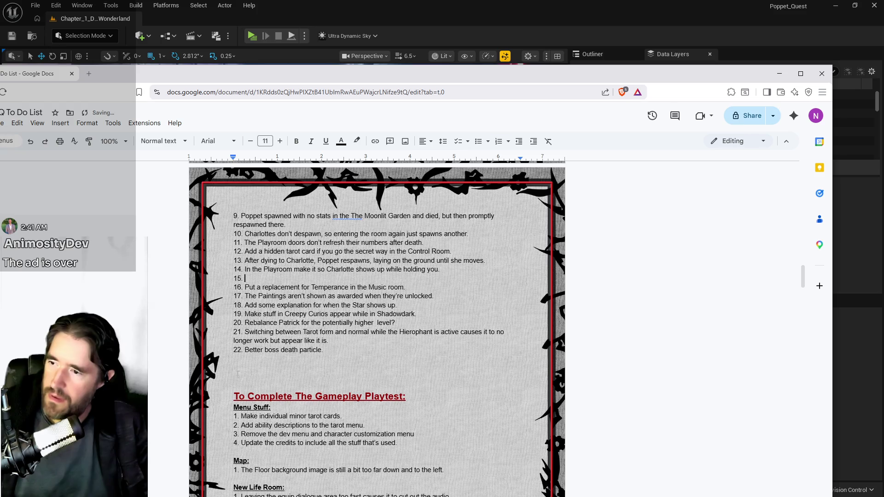
click(238, 368)
text(Add a tarot card to the pump room..)
key(Return)
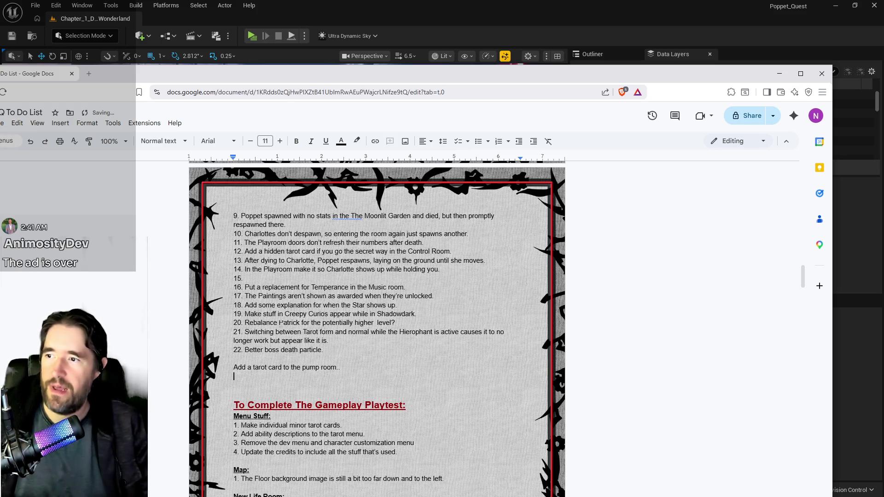
scroll(339, 296, up, 2)
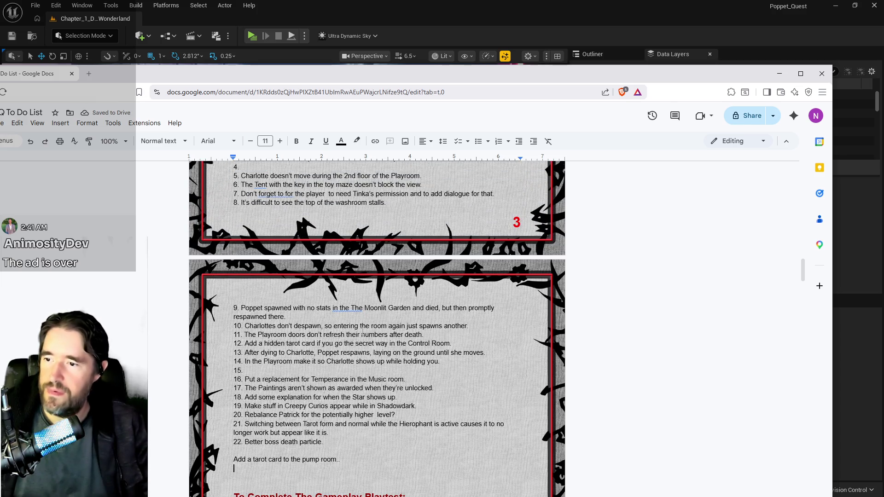
scroll(362, 331, down, 2)
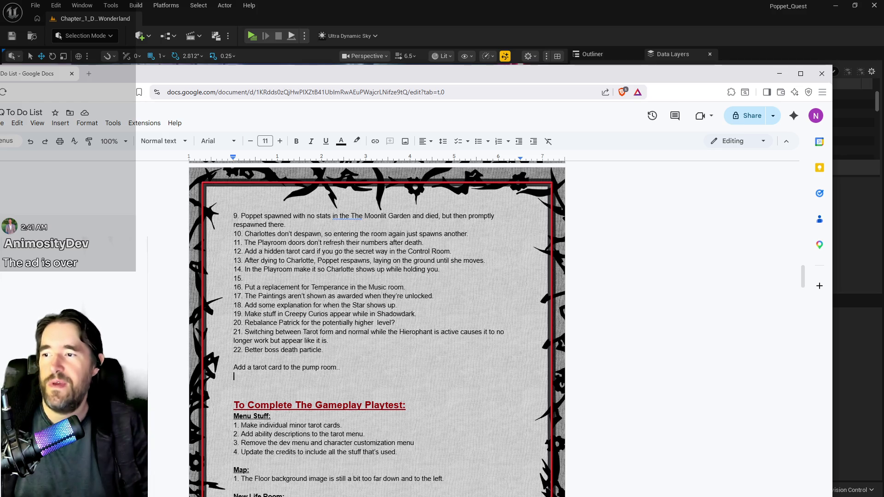
- Move item 12's hidden tarot card note into the loose notes below the list
mouse_move(451, 252)
mouse_down()
mouse_move(257, 261)
mouse_move(245, 251)
mouse_up()
key(ctrl+c)
key(Delete)
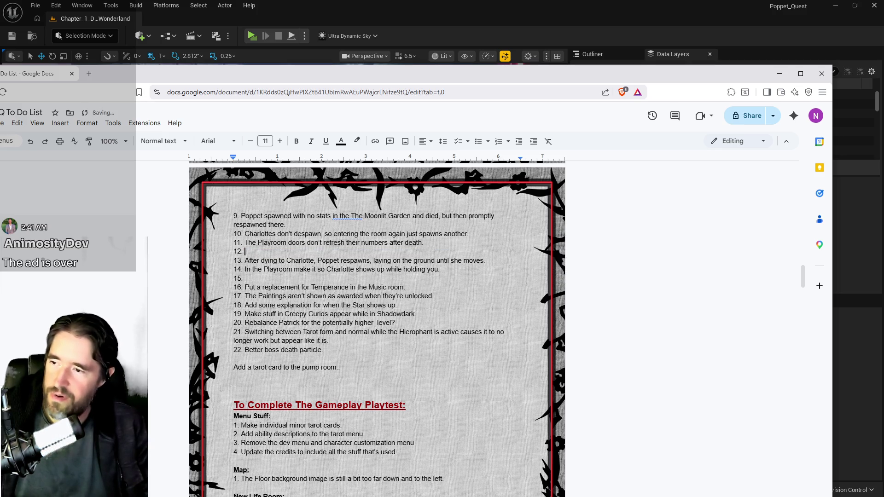
key(ctrl+v)
key(Return)
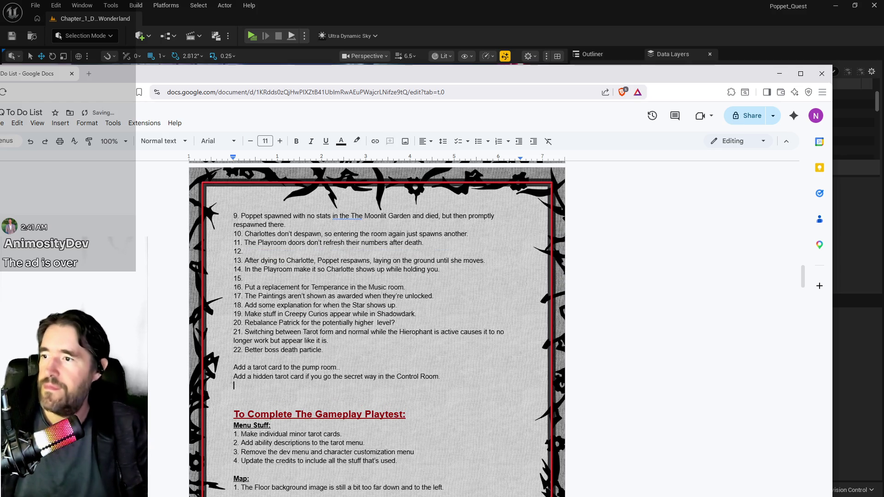
scroll(377, 322, up, 1)
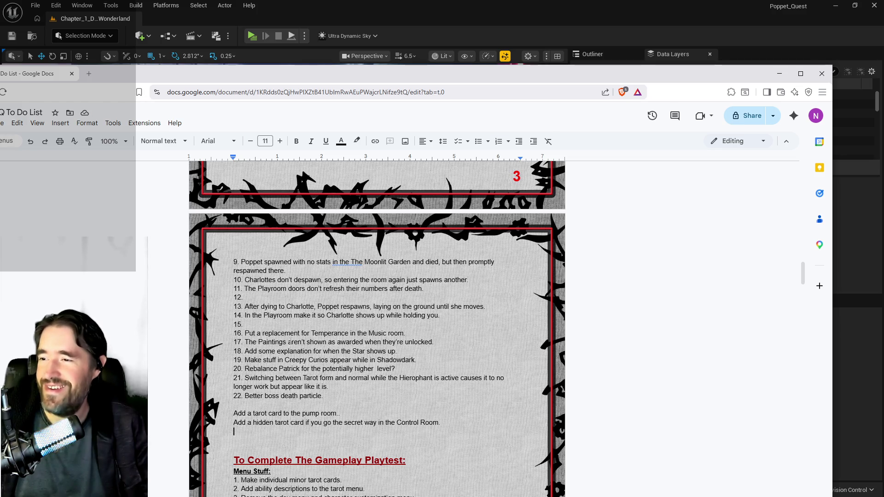
scroll(377, 322, up, 2)
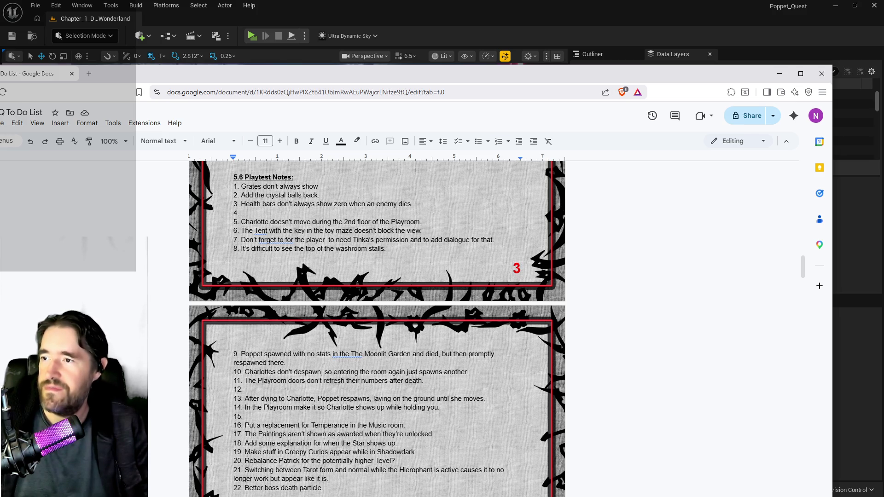
- Move the crystal balls note from playtest item 2 to its own line above the pump room note
mouse_move(319, 195)
mouse_down()
mouse_move(247, 186)
mouse_move(242, 196)
mouse_up()
key(ctrl+c)
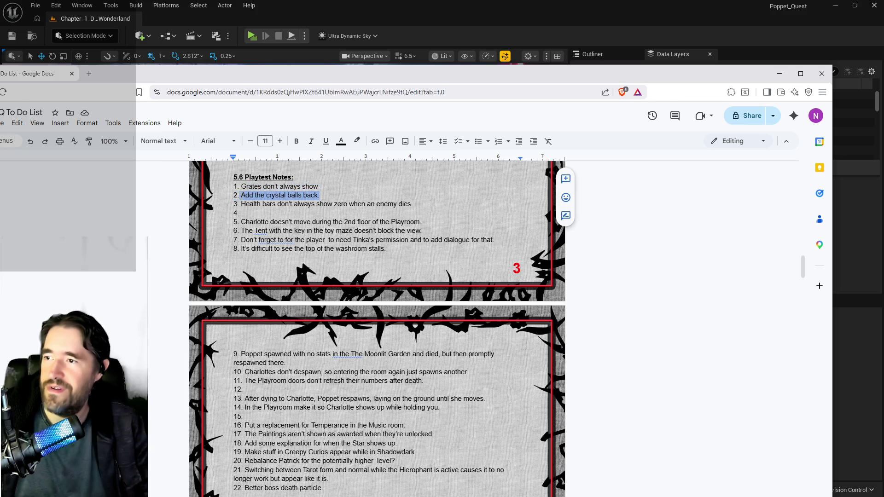
key(BackSpace)
scroll(377, 322, down, 4)
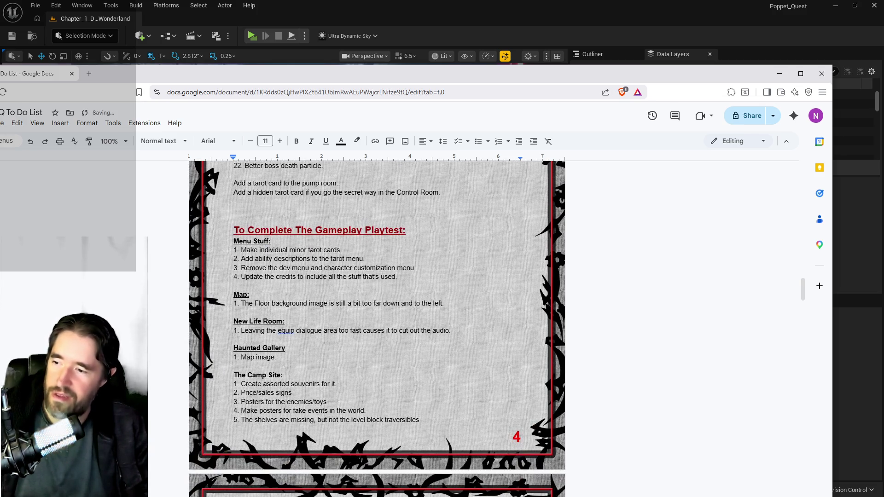
click(235, 323)
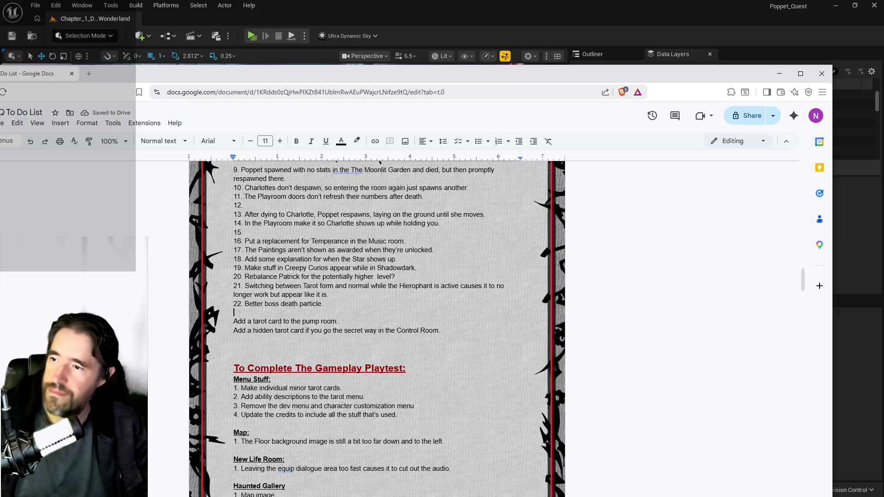
key(Return)
key(Up)
key(ctrl+v)
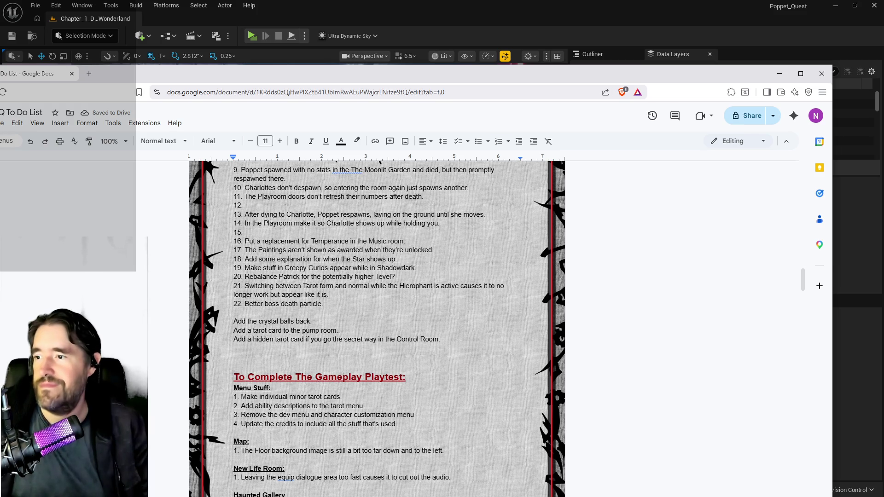
scroll(268, 360, up, 2)
scroll(268, 360, up, 1)
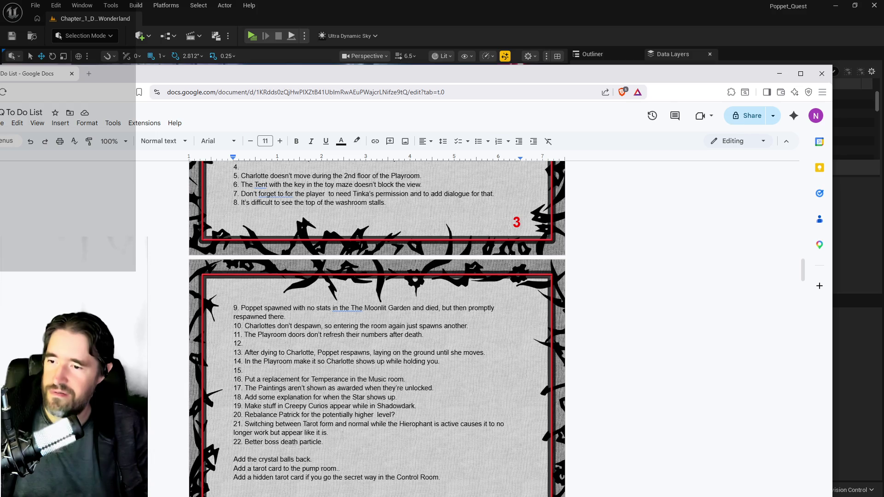
scroll(342, 436, up, 5)
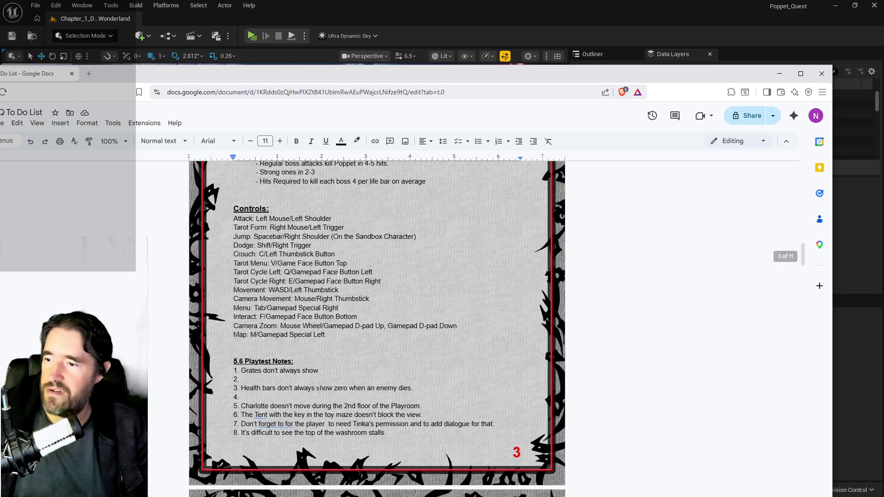
scroll(319, 378, down, 1)
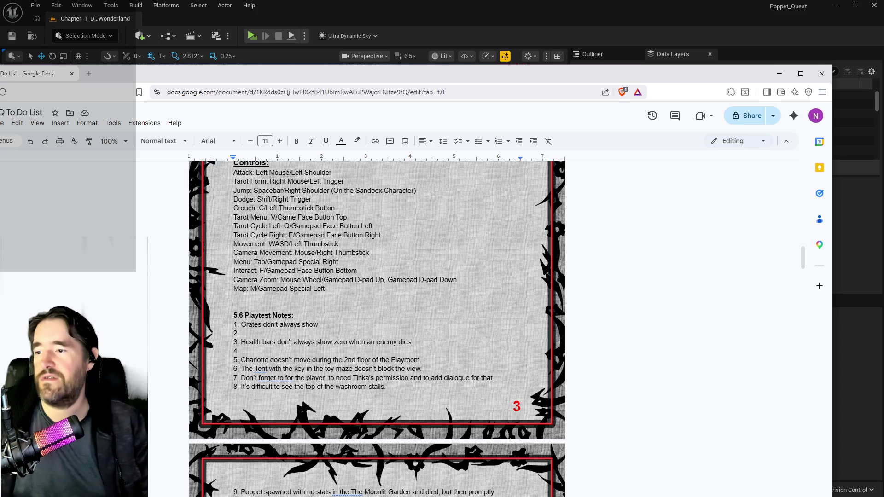
scroll(367, 360, down, 3)
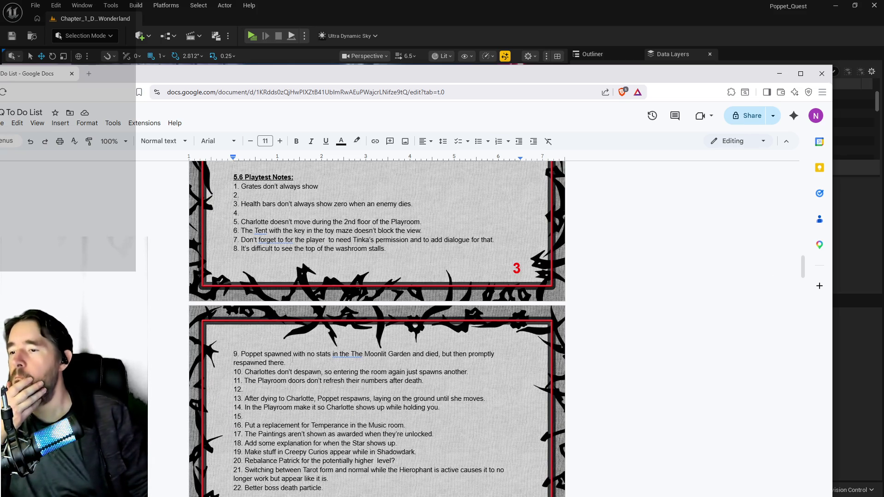
scroll(239, 353, down, 1)
- Select playtest note 9's text, then bring the Unreal Engine level editor window to the front
drag(285, 316, 241, 307)
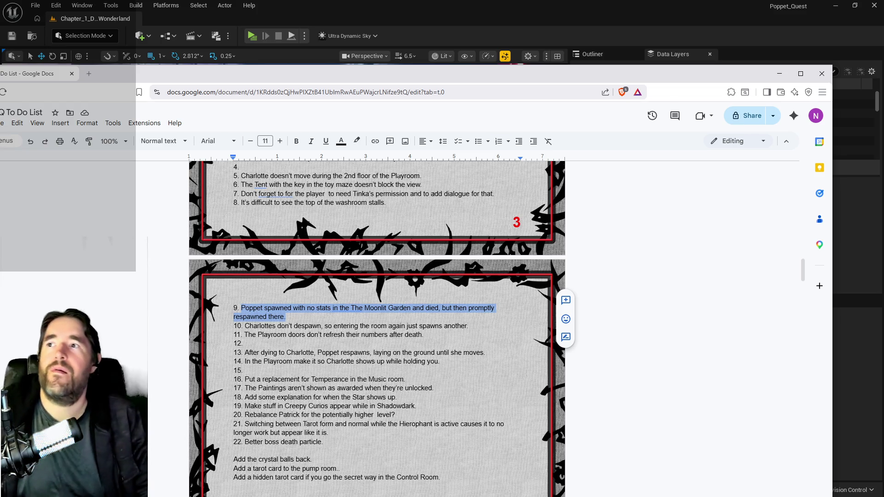
mouse_move(584, 5)
mouse_down()
mouse_move(544, 9)
mouse_move(696, 29)
mouse_move(429, 46)
mouse_move(429, 2)
mouse_up()
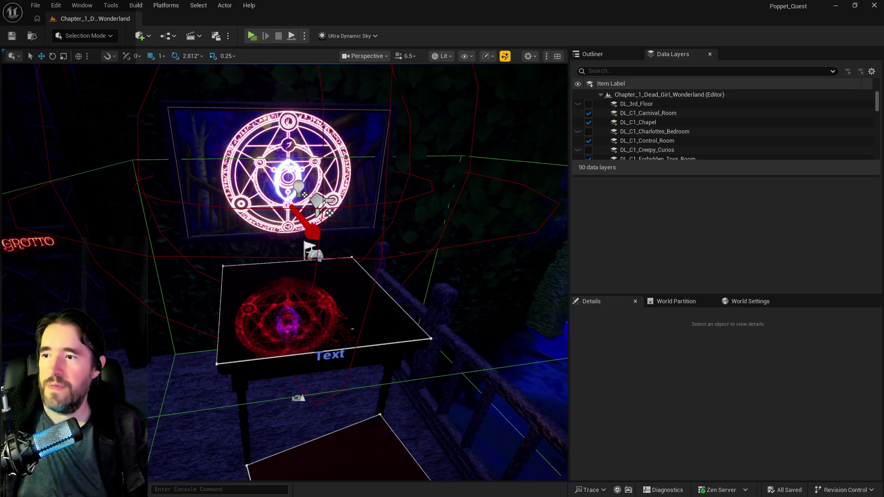
- Select PlayerStart6 on the Moonlit Garden table and open the toolbar Blueprints dropdown
click(311, 251)
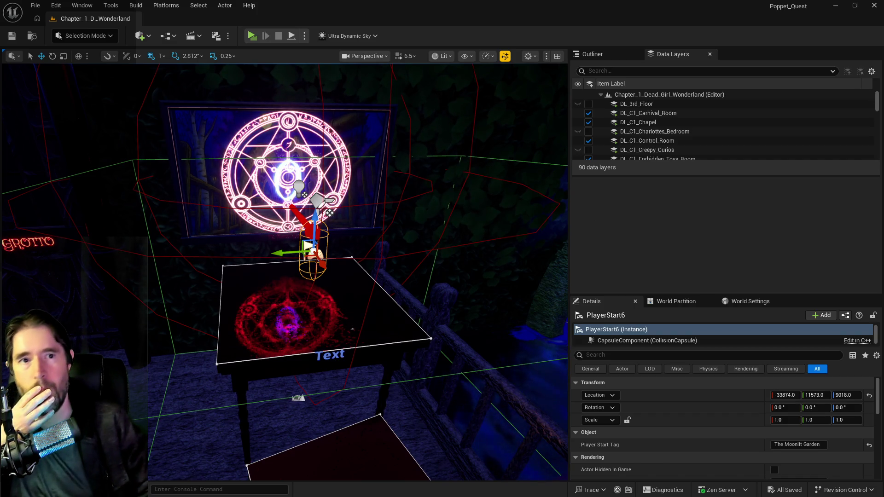
click(168, 36)
- Open the project's game mode blueprint full screen and pan the event graph to the later nodes
mouse_move(214, 83)
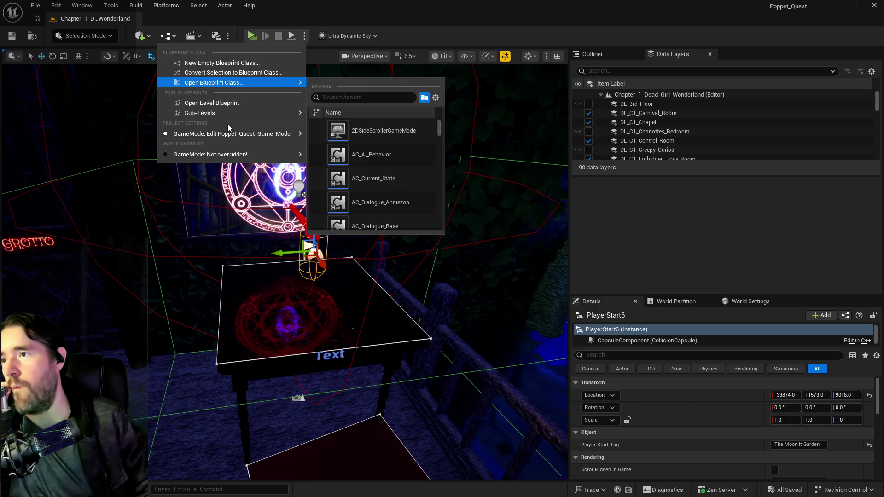
mouse_move(229, 133)
click(352, 141)
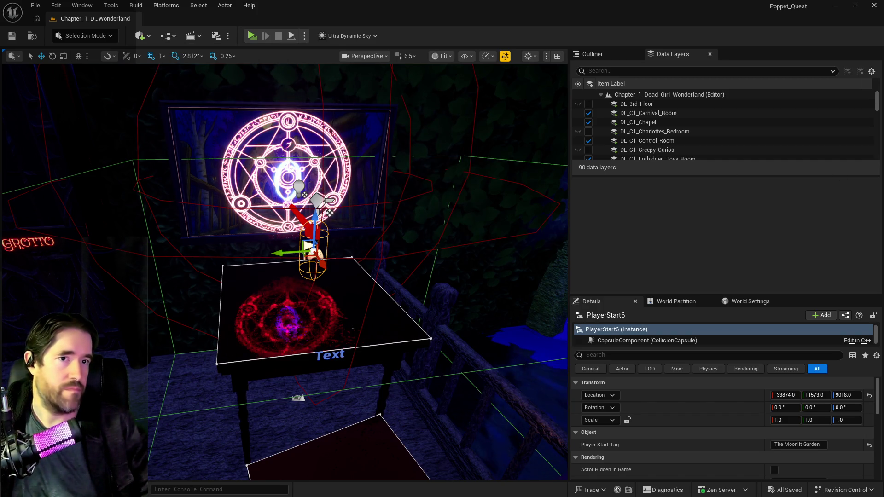
mouse_move(883, 113)
mouse_down()
mouse_move(565, 113)
mouse_move(479, 95)
mouse_up()
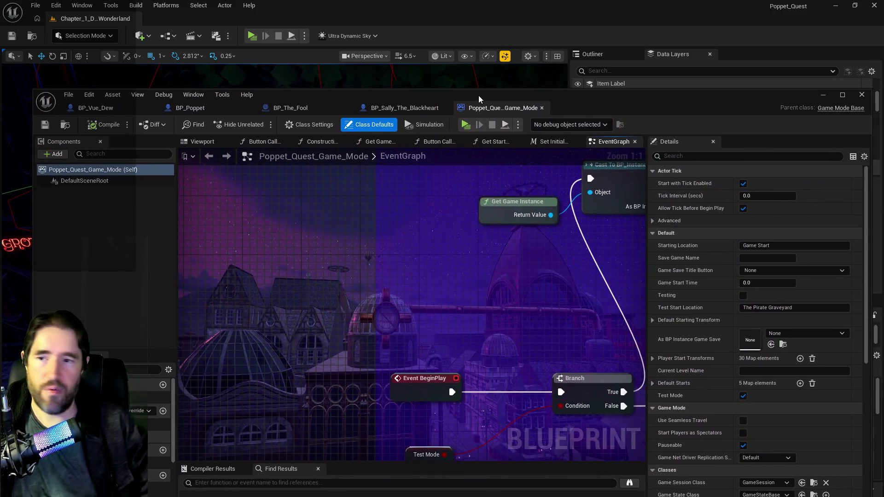
double_click(510, 93)
scroll(577, 256, down, 2)
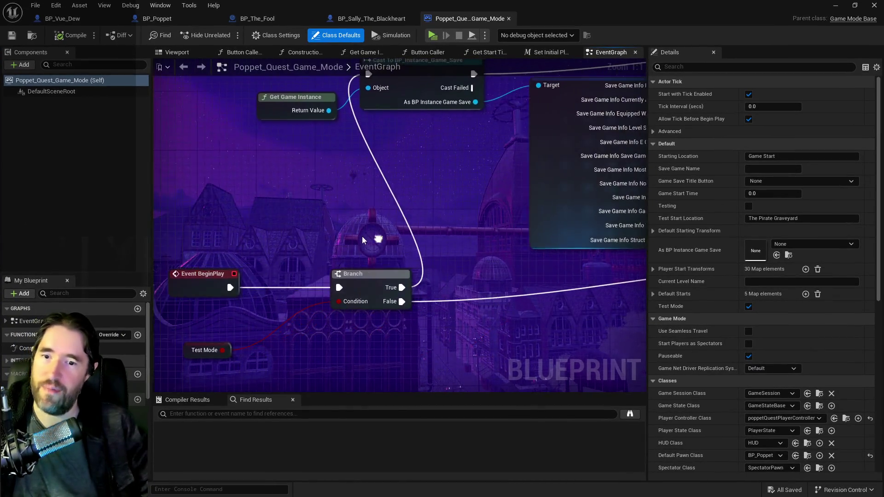
scroll(622, 220, down, 1)
drag(621, 220, 368, 195)
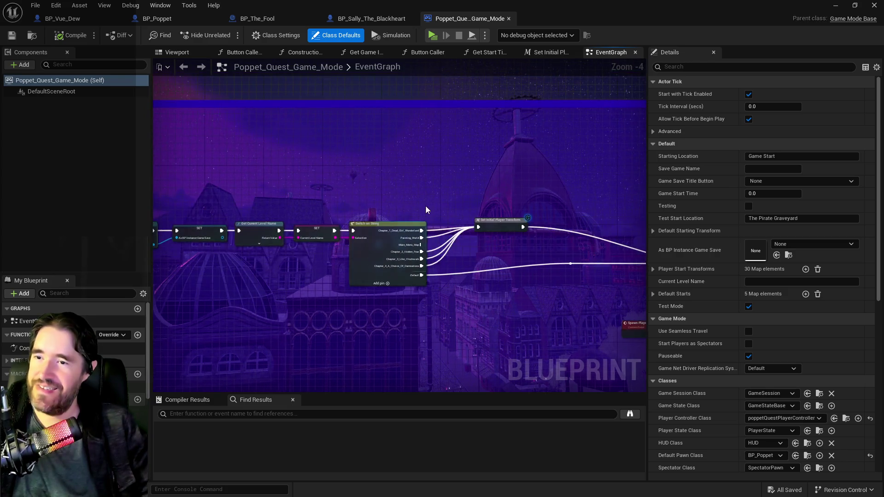
- In the Set Initial Player Transform macro, expand The Moonlit Garden entry of Player Start Transforms
double_click(336, 219)
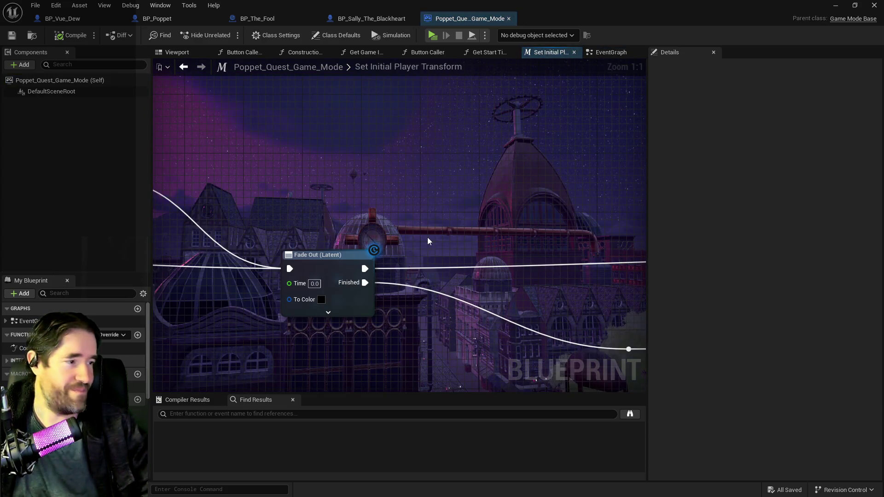
scroll(490, 251, up, 3)
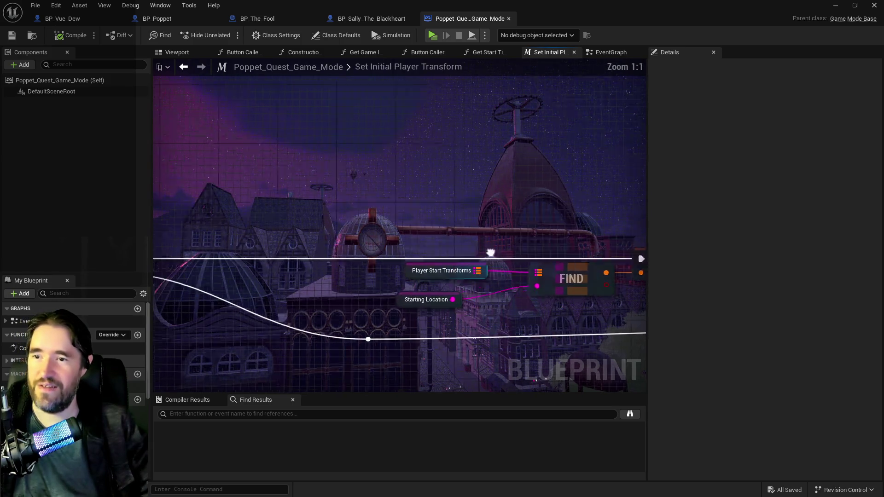
click(228, 255)
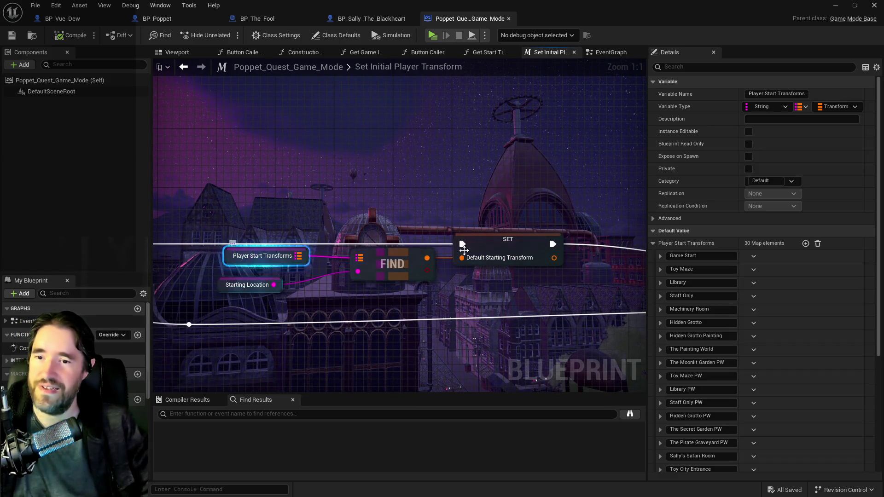
scroll(718, 313, down, 3)
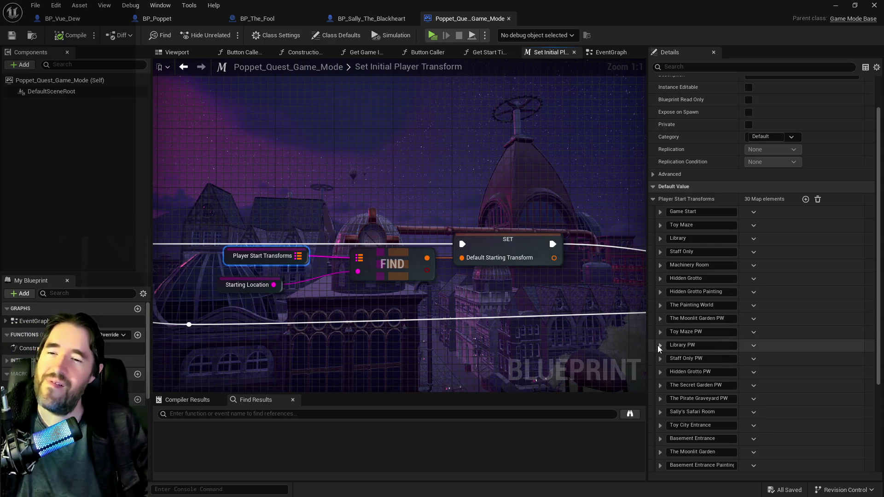
scroll(672, 289, up, 2)
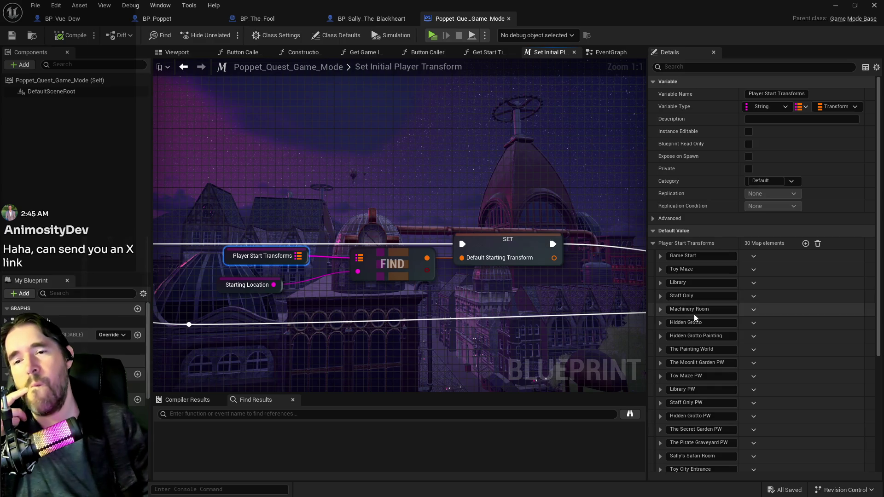
scroll(692, 341, down, 1)
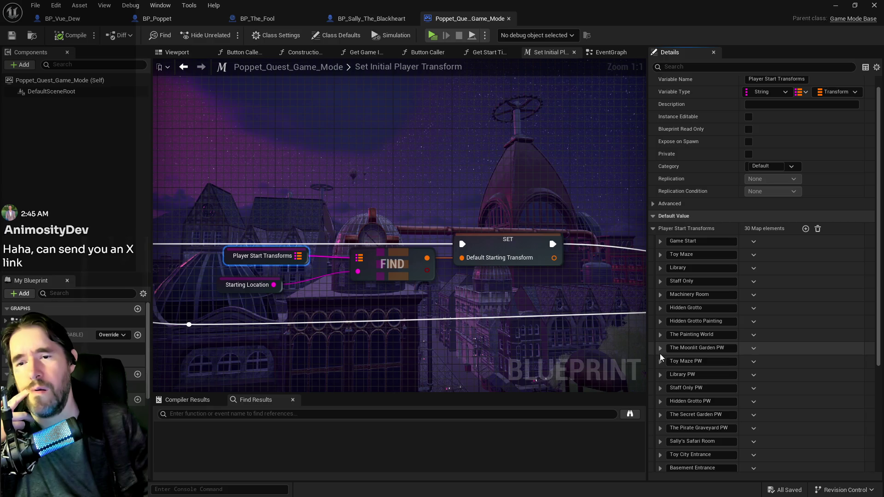
scroll(660, 353, down, 5)
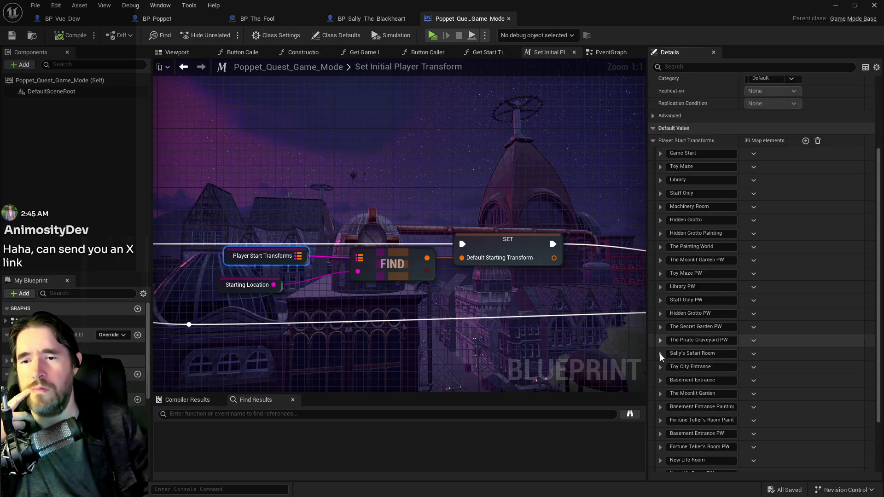
scroll(660, 357, down, 4)
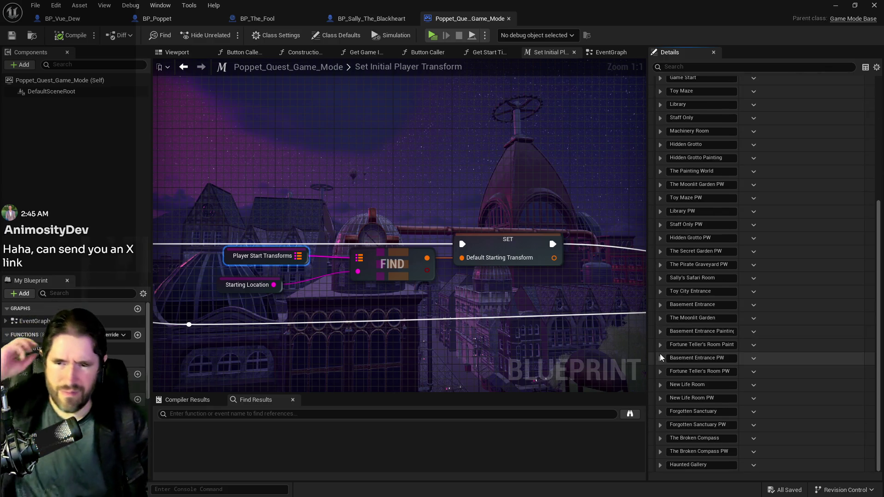
click(660, 318)
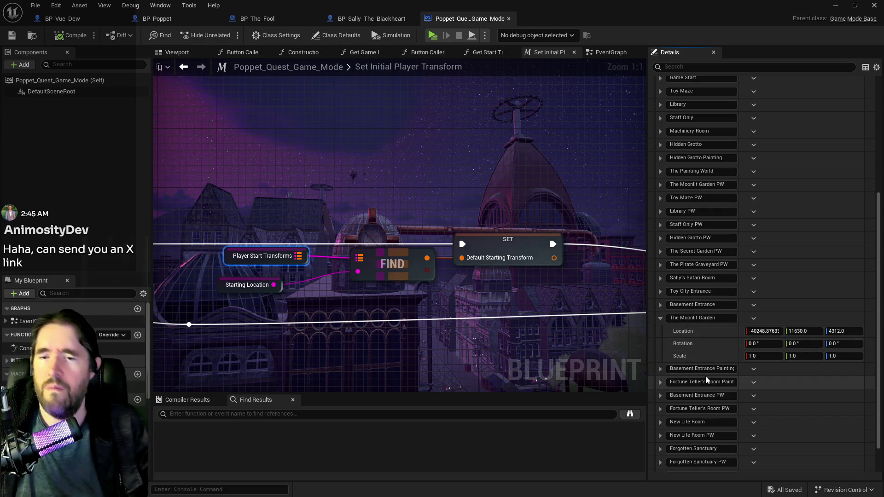
- Copy PlayerStart6's location into The Moonlit Garden entry, giving -33874, 11573, 9018
mouse_move(656, 12)
mouse_down()
mouse_move(883, 58)
mouse_move(883, 87)
mouse_up()
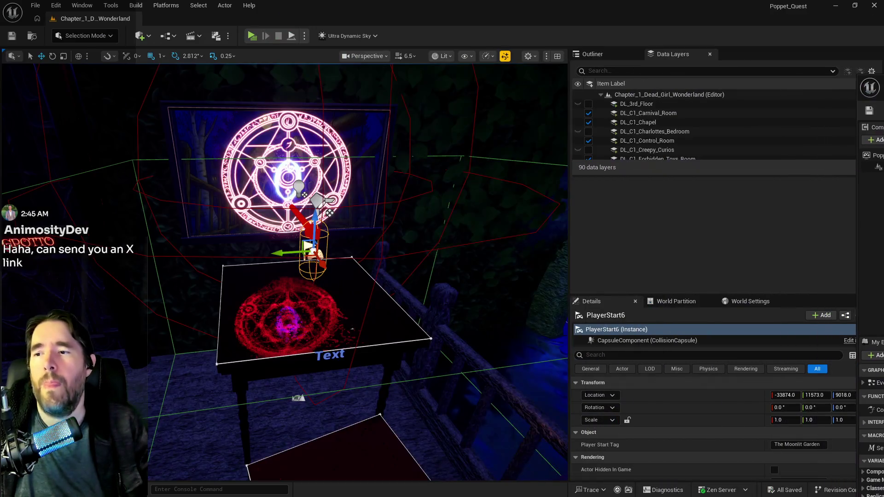
right_click(714, 399)
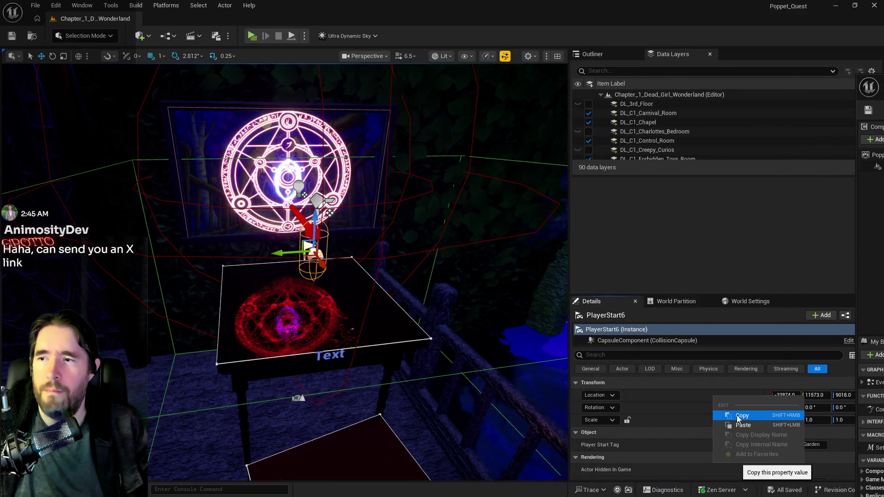
click(736, 415)
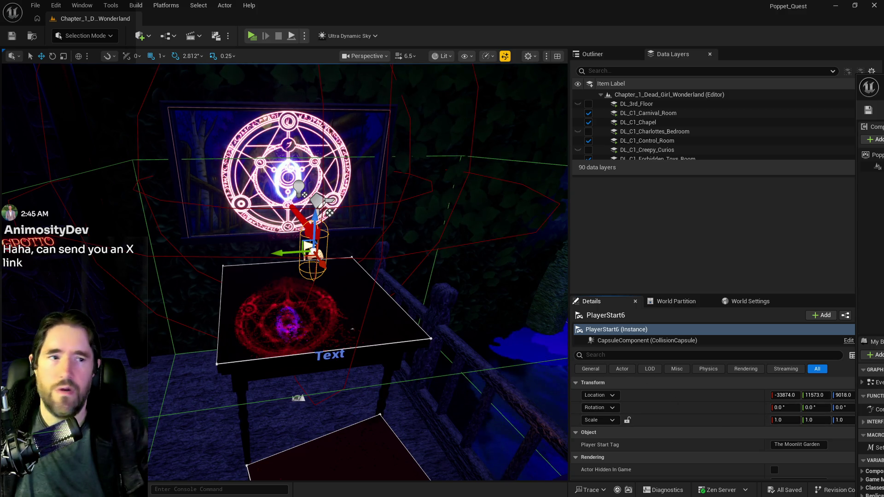
drag(883, 89, 515, 101)
double_click(515, 101)
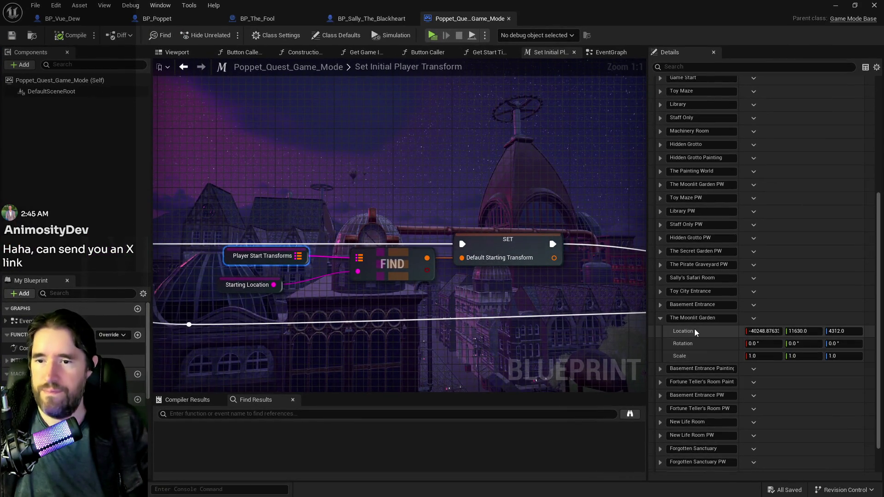
right_click(701, 334)
click(721, 361)
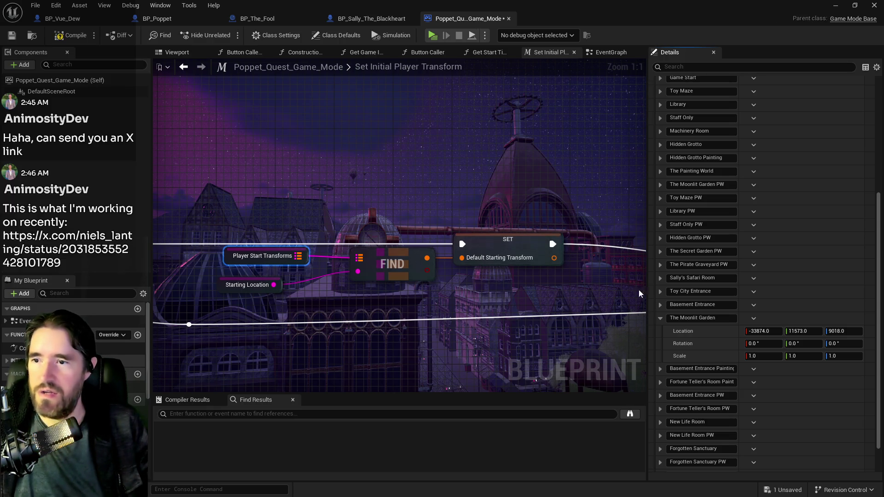
drag(659, 9, 883, 88)
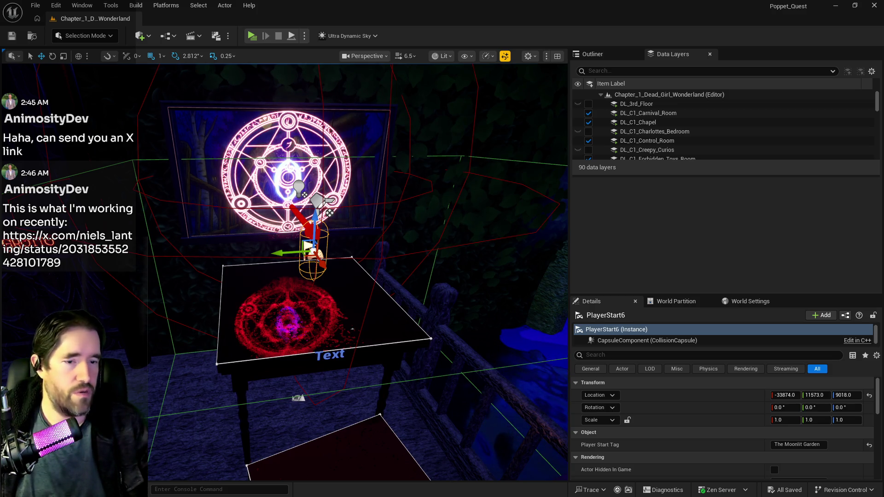
- Save all unsaved changes in the Unreal project with Ctrl+S
key(ctrl+s)
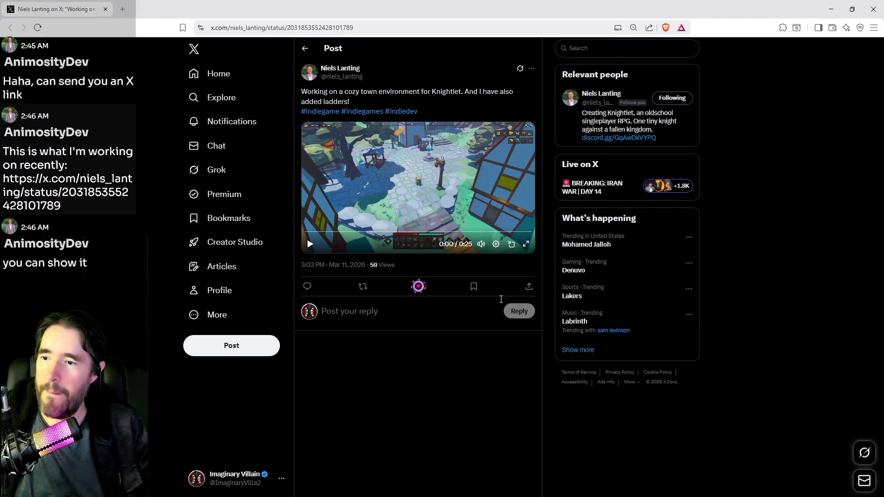
- Watch the post's game video full screen, then exit and return to Unreal and the to-do document
click(526, 244)
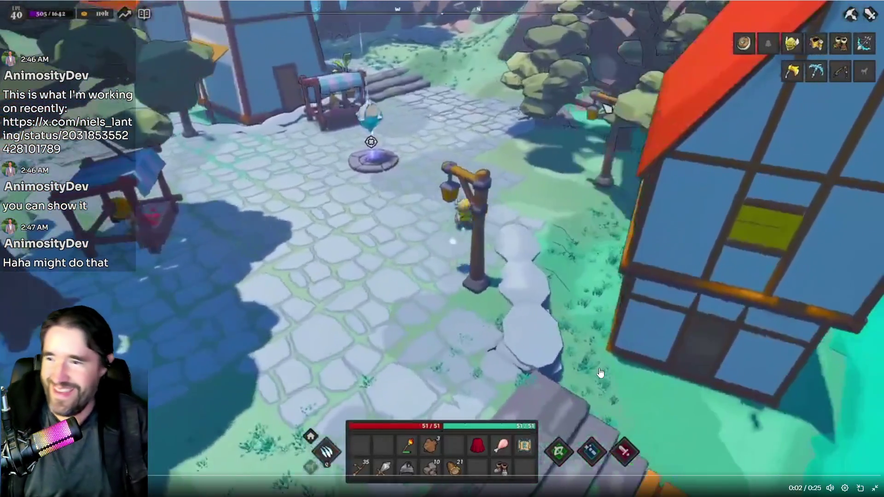
key(Escape)
key(alt+Tab)
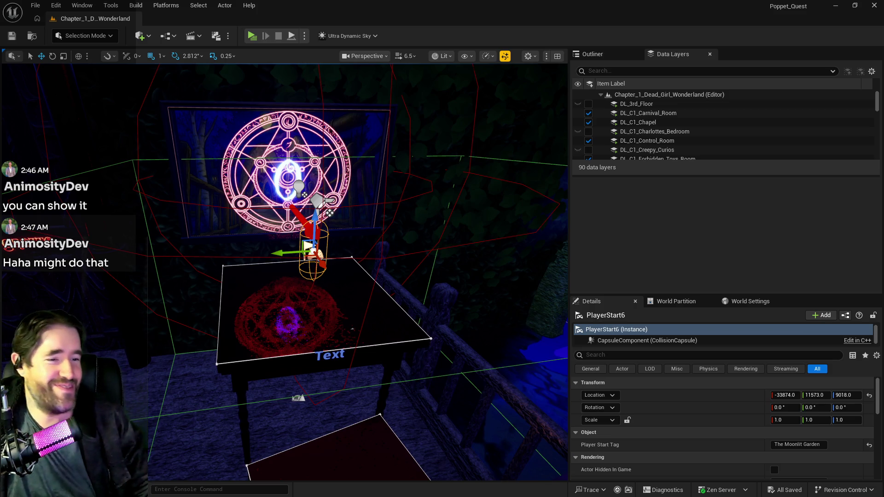
key(alt+Tab)
- Clear the Moonlit Garden respawn note from item 9 of the to-do list
click(285, 317)
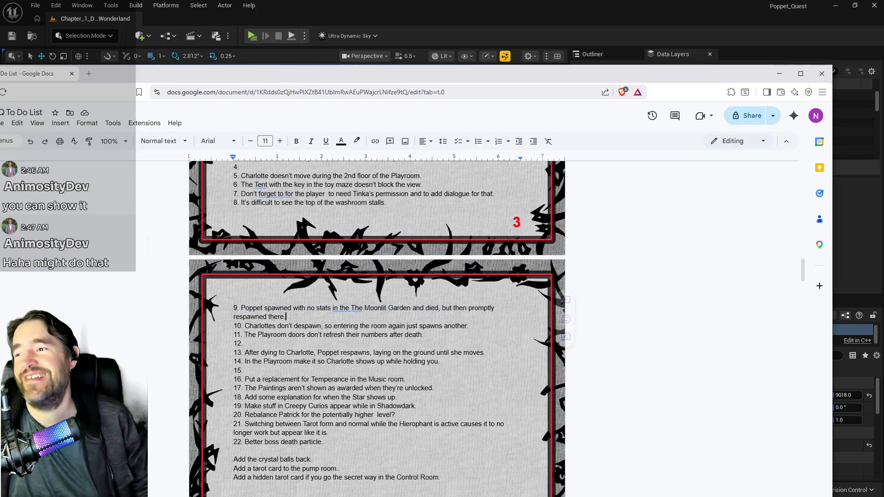
drag(286, 317, 241, 308)
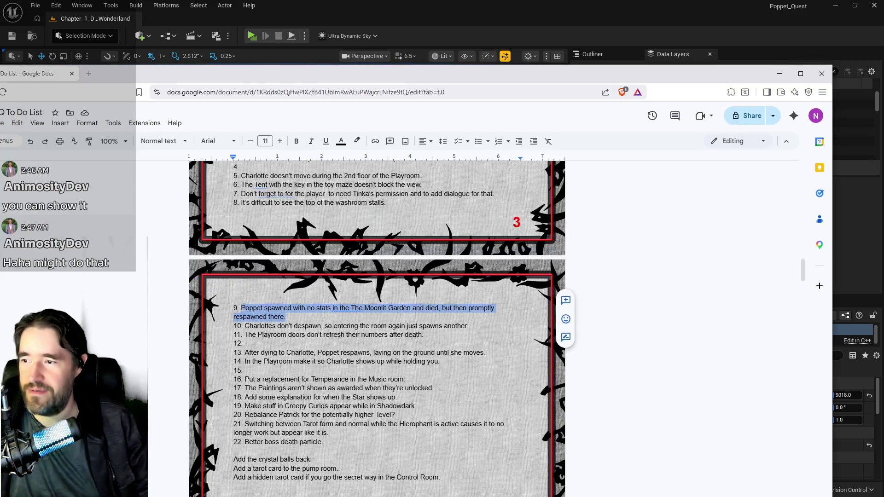
key(BackSpace)
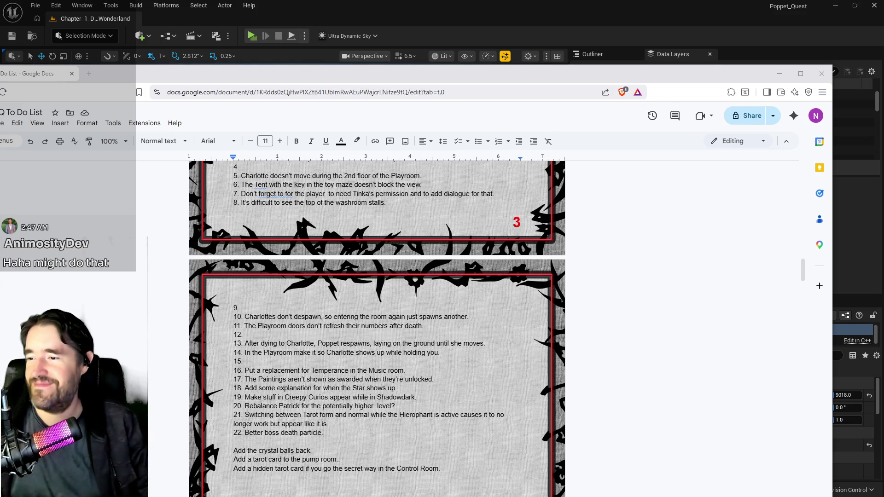
- Remove the extra space before 'level?' in item 20
scroll(377, 329, up, 1)
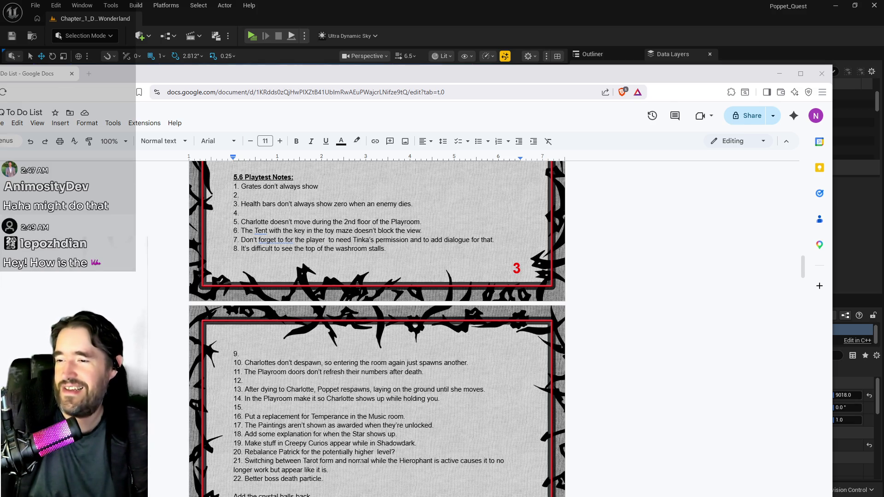
click(376, 452)
key(BackSpace)
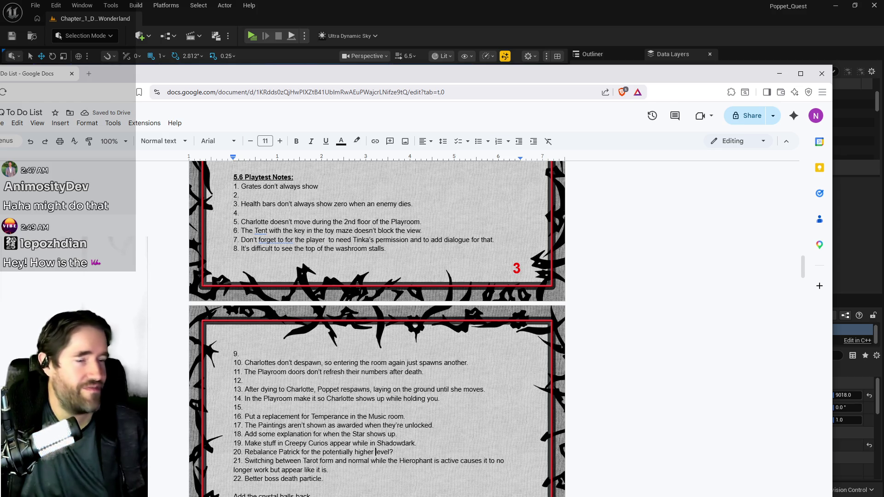
scroll(377, 329, up, 2)
scroll(377, 329, down, 5)
scroll(377, 329, up, 2)
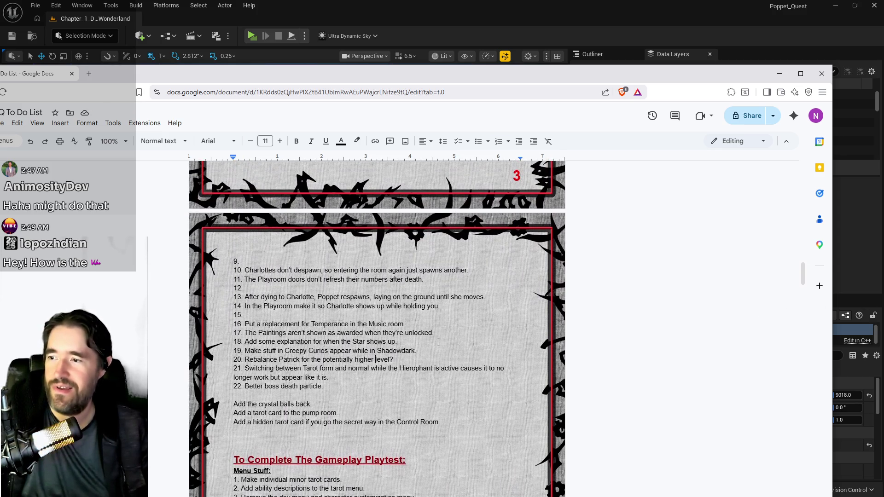
scroll(459, 188, up, 2)
scroll(251, 321, down, 1)
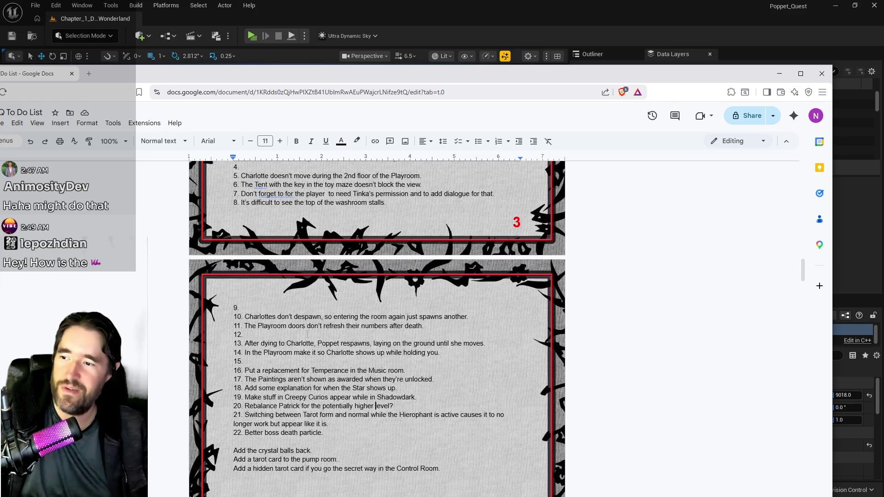
scroll(314, 369, up, 1)
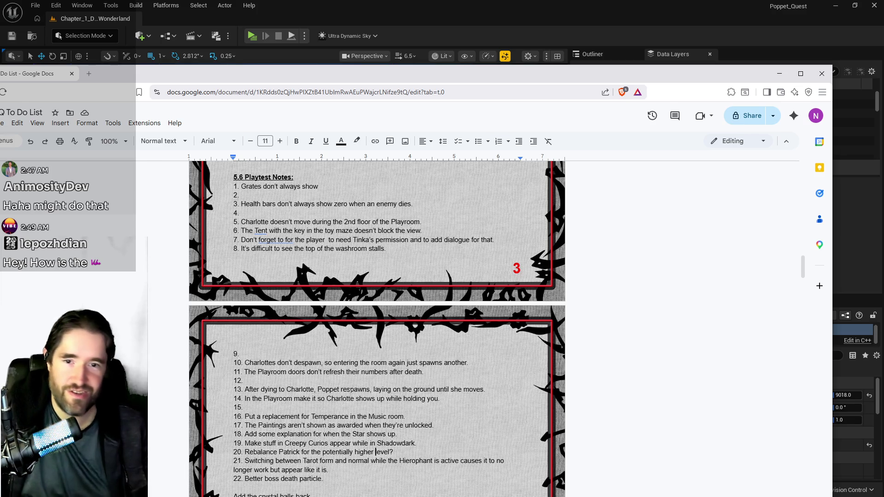
scroll(373, 367, down, 1)
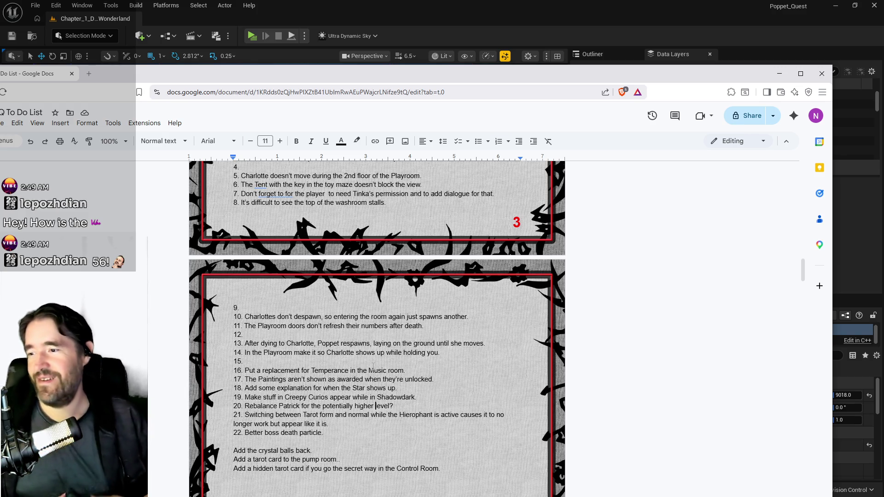
scroll(373, 367, up, 4)
scroll(373, 367, down, 3)
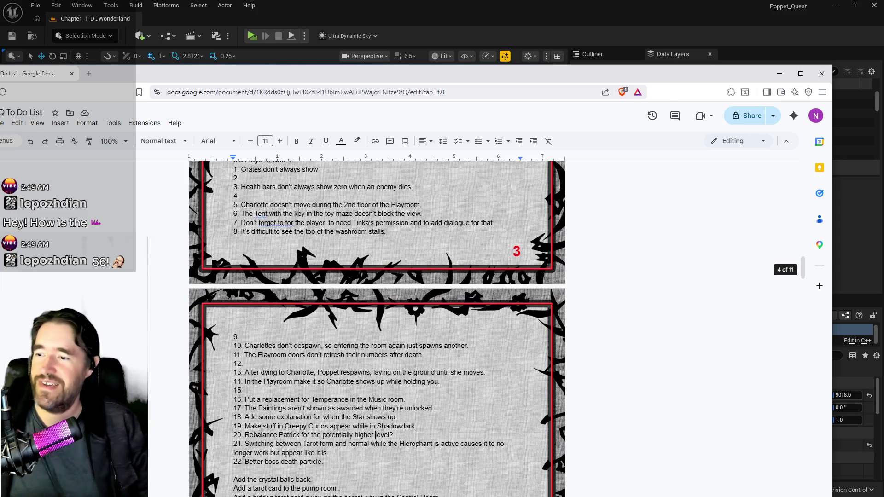
scroll(376, 434, down, 1)
- Move the boss death particle note into item 2 and the Tarot-form note into item 4
click(322, 433)
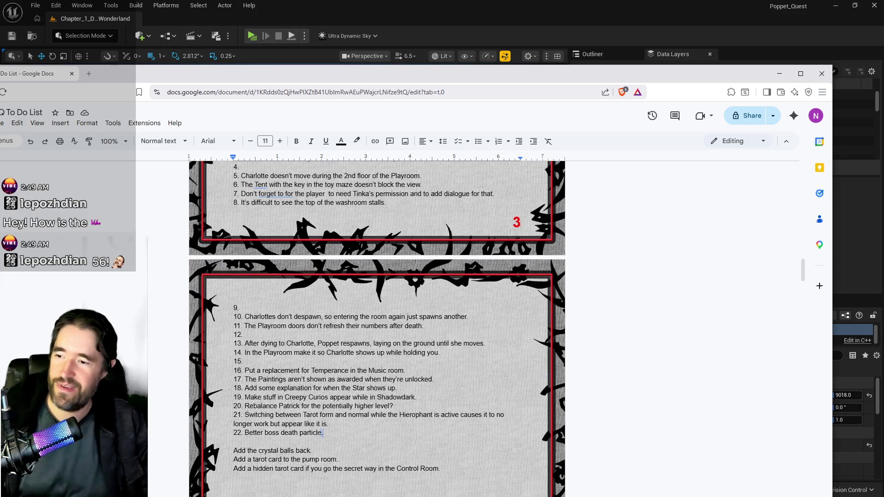
drag(322, 432, 246, 433)
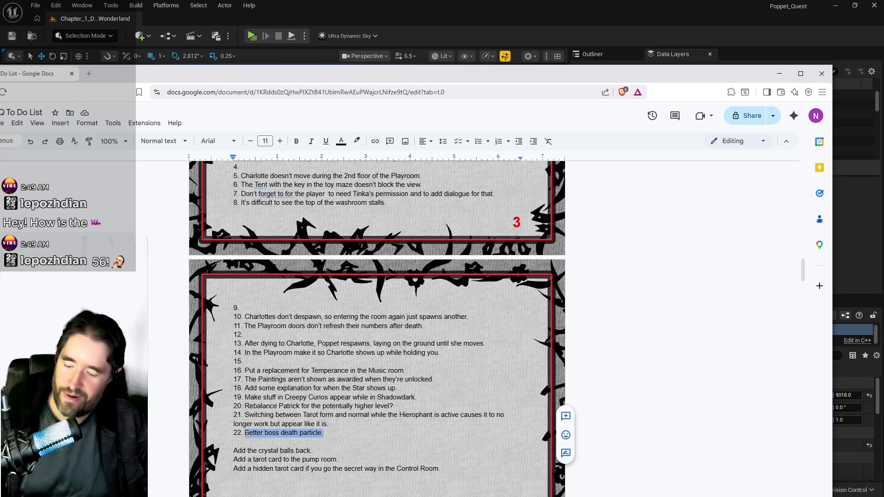
key(BackSpace)
scroll(244, 323, up, 2)
key(ctrl+v)
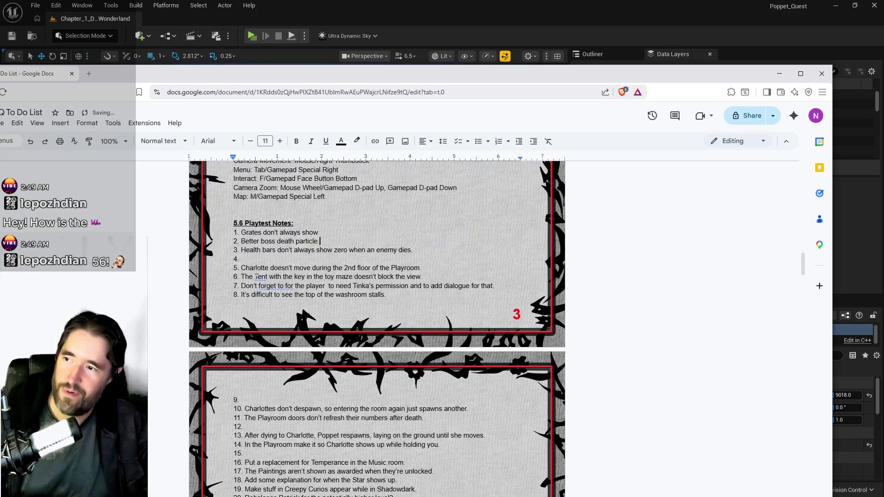
scroll(332, 286, down, 5)
drag(332, 286, 244, 277)
key(ctrl+x)
scroll(242, 293, up, 4)
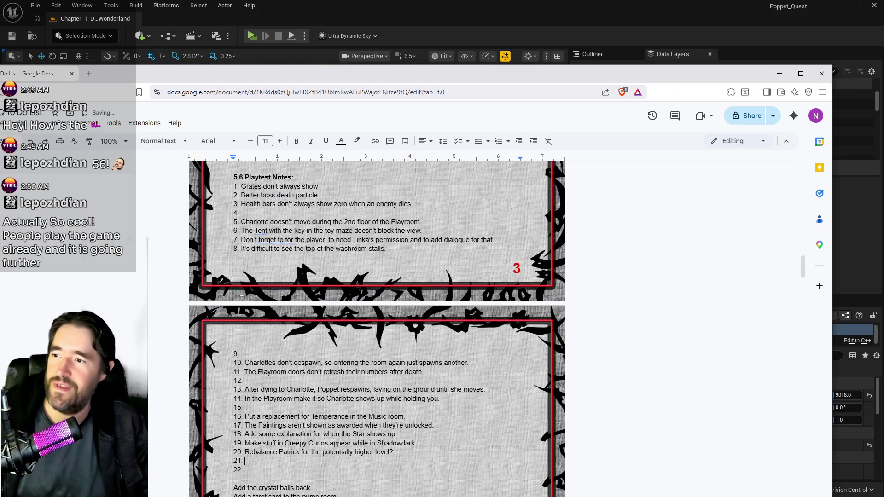
click(245, 213)
key(ctrl+v)
- Move the Patrick rebalance note into item 9 and the Creepy Curios note into item 12
scroll(286, 364, down, 2)
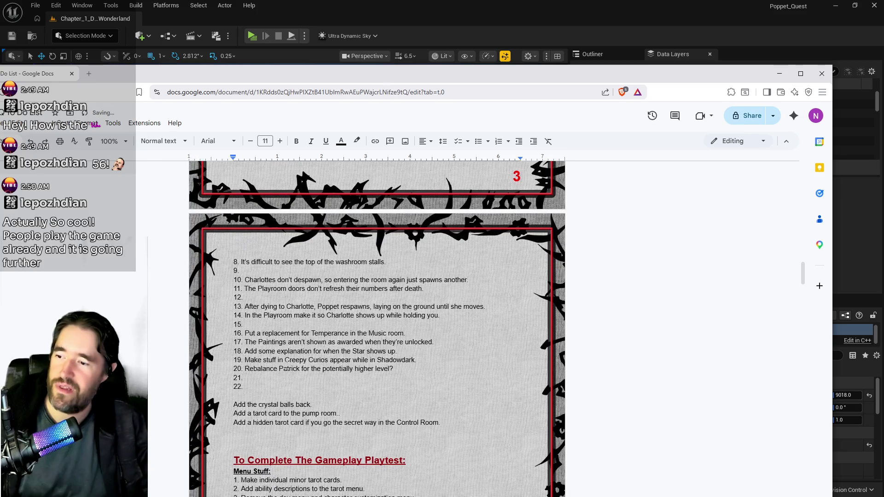
drag(394, 369, 246, 370)
key(ctrl+x)
scroll(258, 378, up, 5)
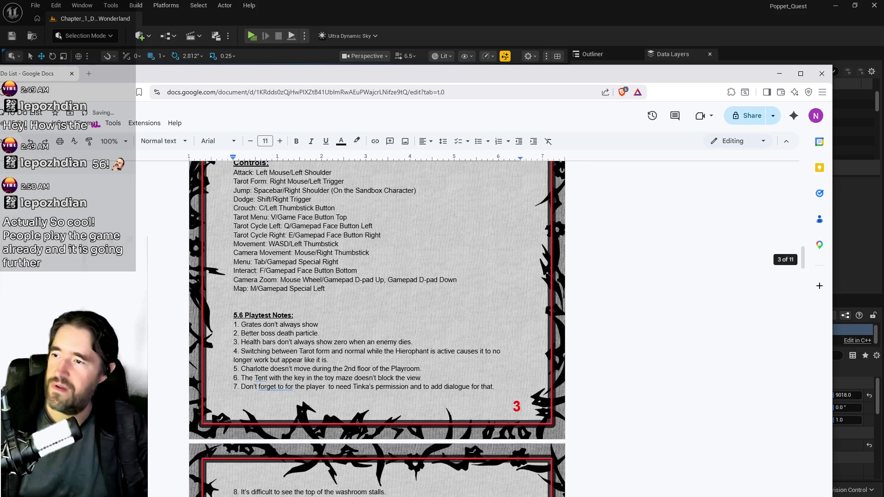
scroll(257, 378, down, 3)
key(ctrl+v)
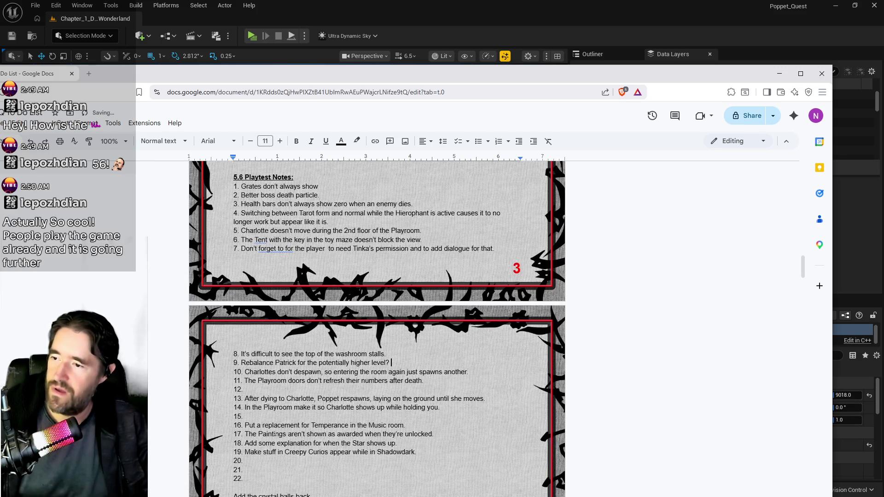
mouse_move(416, 452)
mouse_down()
mouse_move(249, 462)
mouse_move(246, 452)
mouse_up()
key(ctrl+x)
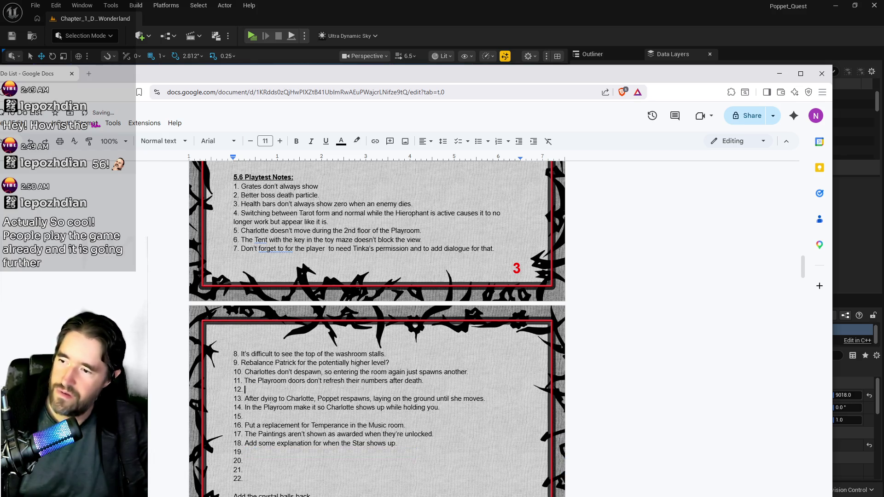
key(ctrl+v)
mouse_move(397, 443)
mouse_down()
mouse_move(248, 443)
mouse_move(245, 416)
mouse_up()
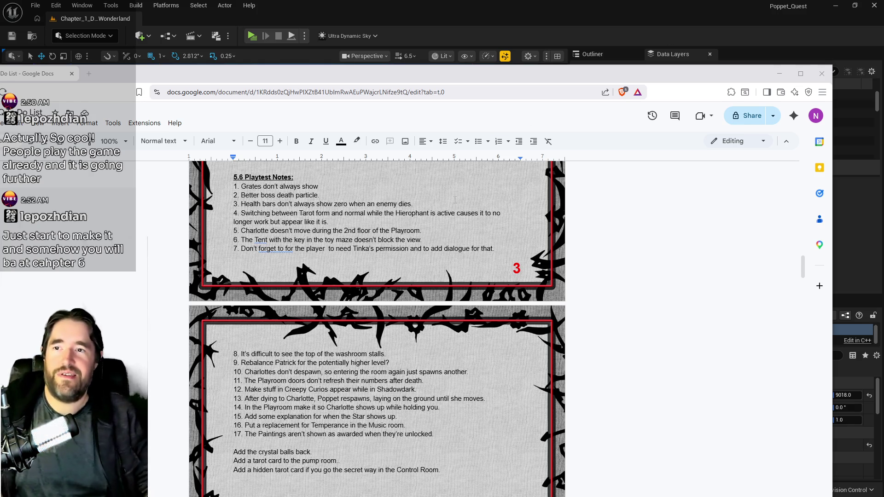
- Push the Chrome to-do window off to the right, revealing the Unreal viewport with PlayerStart6
mouse_move(532, 71)
mouse_down()
mouse_move(461, 52)
mouse_move(883, 124)
mouse_up()
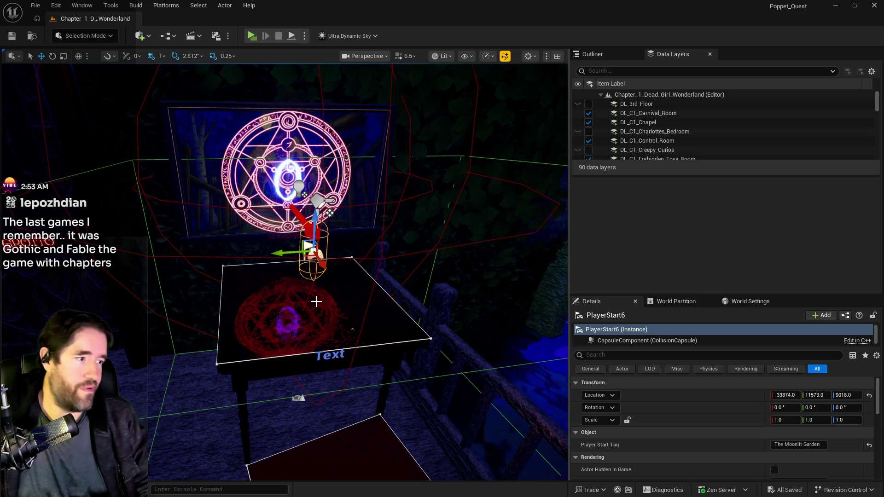
- Look around the garden at the portal table, mushroom towers and moon, then return to the player start
mouse_move(316, 301)
mouse_down()
mouse_move(281, 267)
mouse_move(184, 251)
mouse_up()
drag(400, 216, 395, 214)
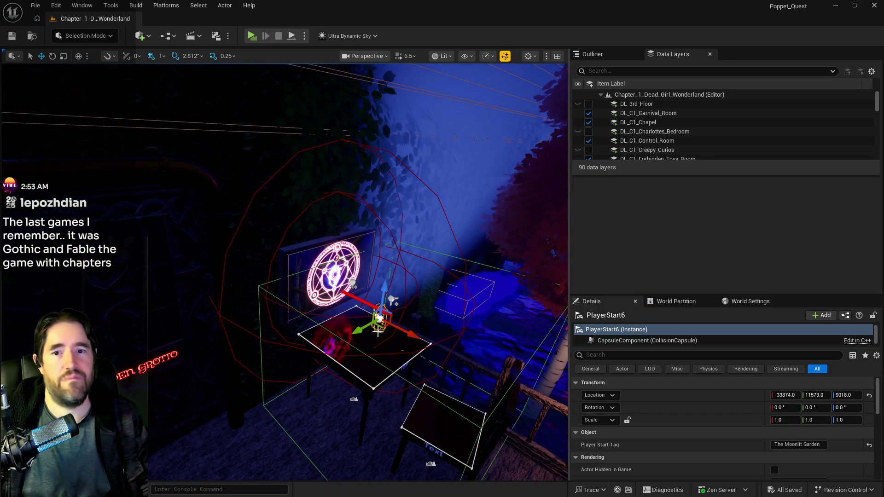
drag(374, 276, 368, 274)
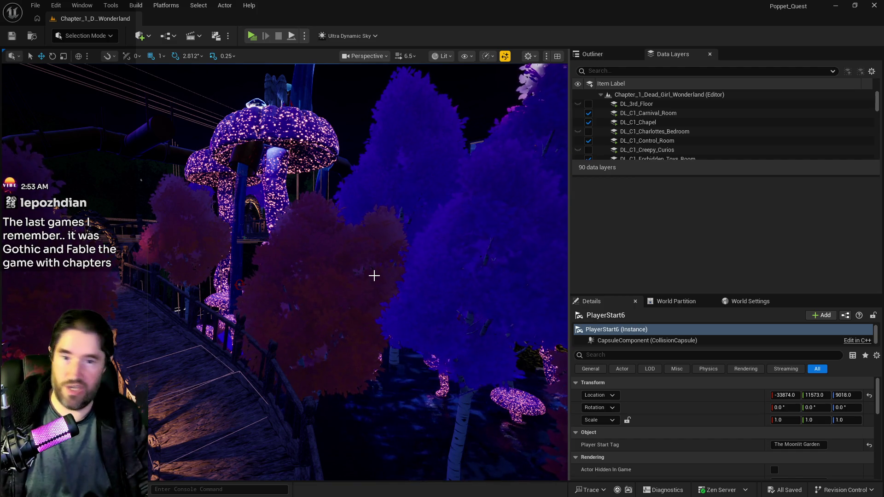
drag(364, 287, 365, 230)
mouse_move(257, 408)
mouse_down()
mouse_move(257, 362)
mouse_move(239, 350)
mouse_move(249, 341)
mouse_move(386, 289)
mouse_move(335, 302)
mouse_up()
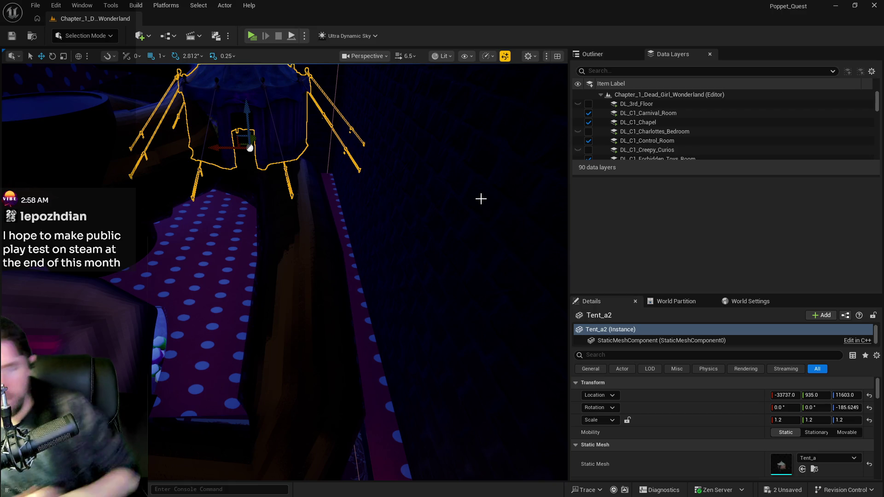
- Frame Tent_a2, lower it from Z 11603 to 11444, and lock its scale axes together
key(f)
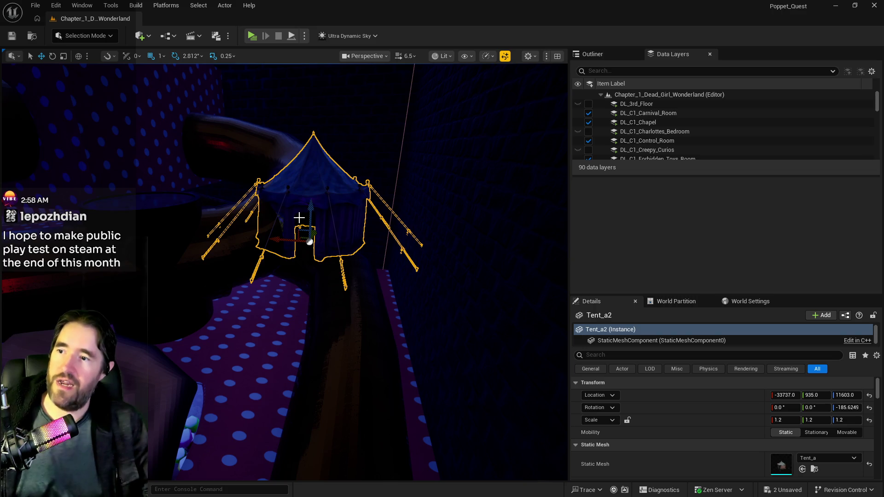
mouse_move(310, 205)
mouse_down()
mouse_move(313, 313)
mouse_move(316, 283)
mouse_move(300, 332)
mouse_move(290, 318)
mouse_move(302, 337)
mouse_up()
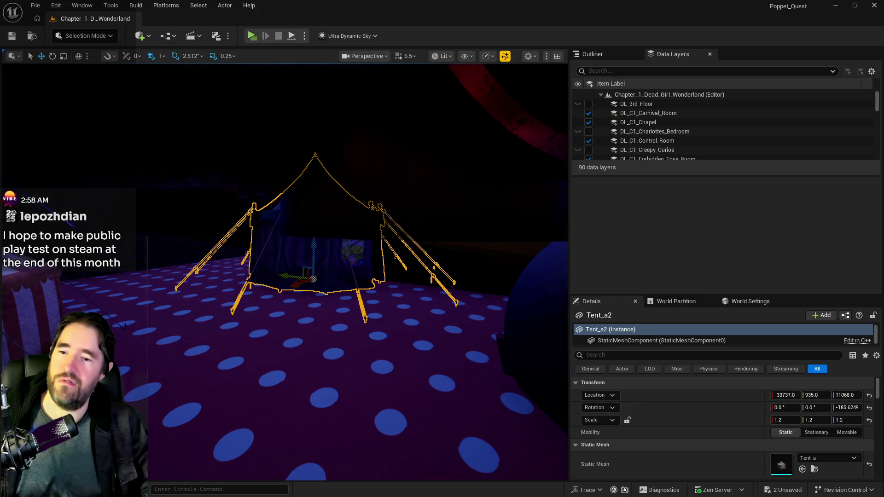
click(627, 420)
- Scale Tent_a2 uniformly to 1.0 and drag it down and along X to -33266, 935, 11054
click(781, 421)
text(.)
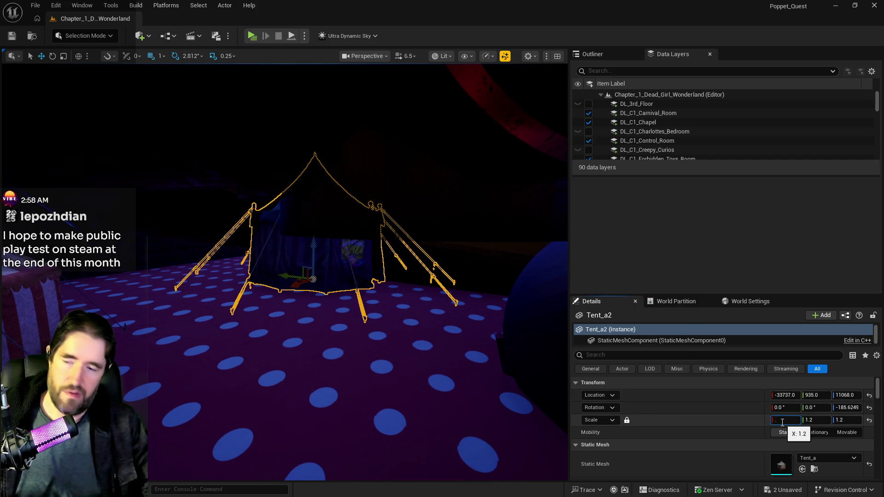
text(1)
key(Return)
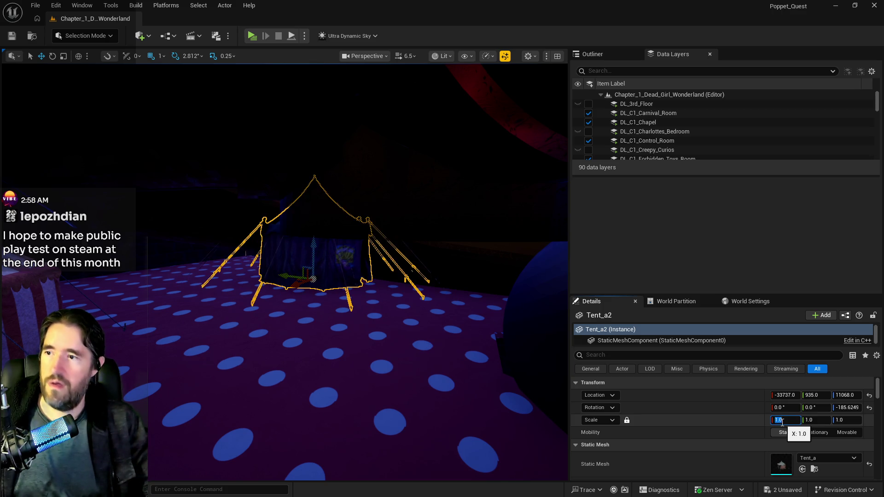
mouse_move(313, 241)
mouse_down()
mouse_move(294, 288)
mouse_move(272, 290)
mouse_up()
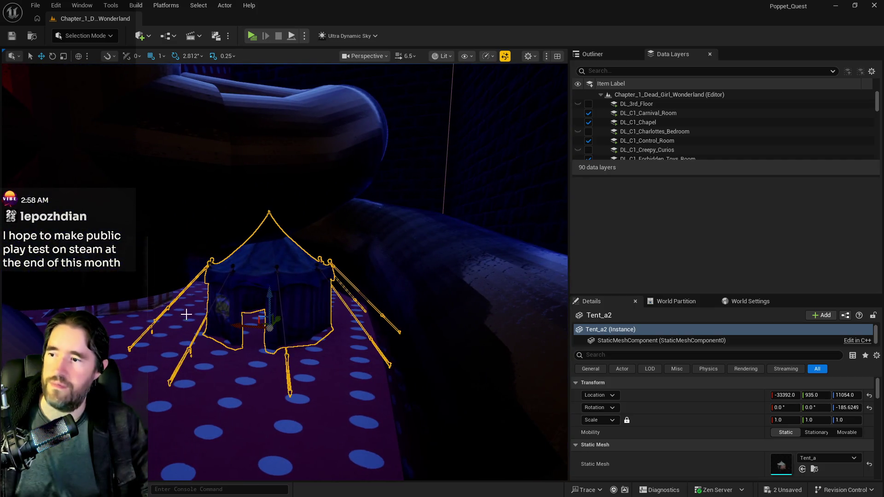
drag(236, 324, 213, 321)
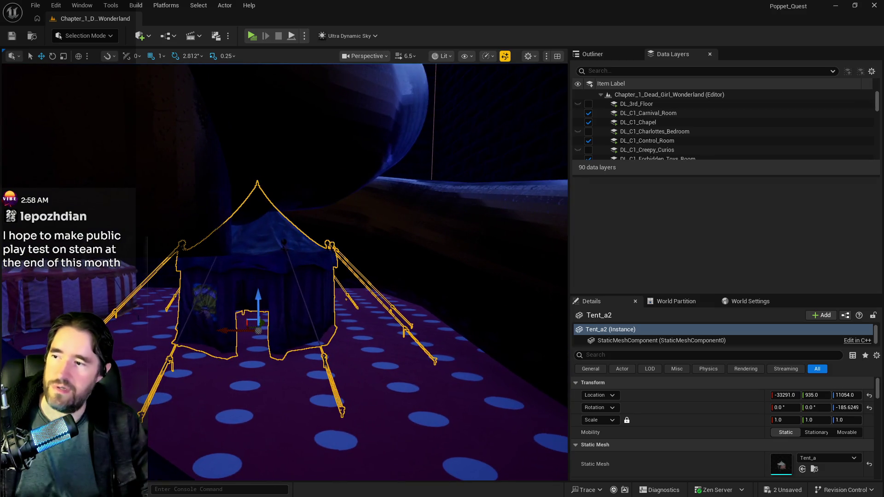
drag(222, 331, 213, 329)
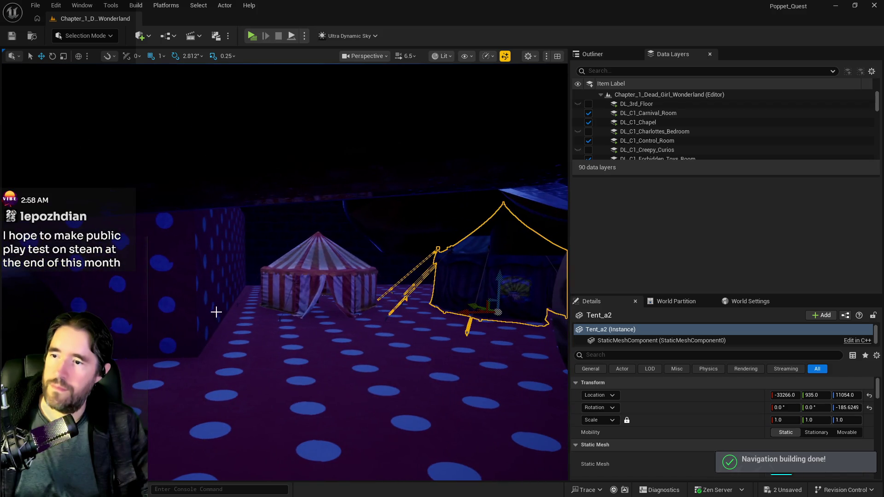
click(282, 260)
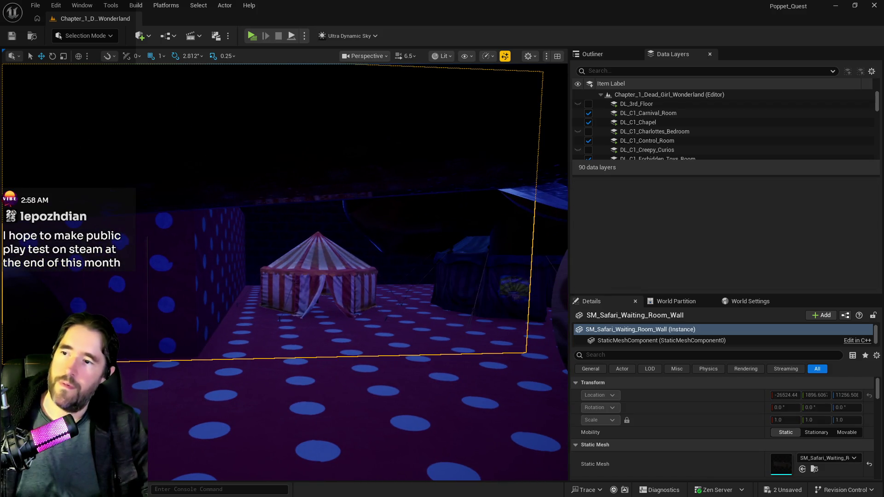
- Delete the striped SM_Tent_A8, reframe Tent_a2, then select the #ShowMeSunday–#ScreenshotSaturday hashtags in the doc
click(293, 304)
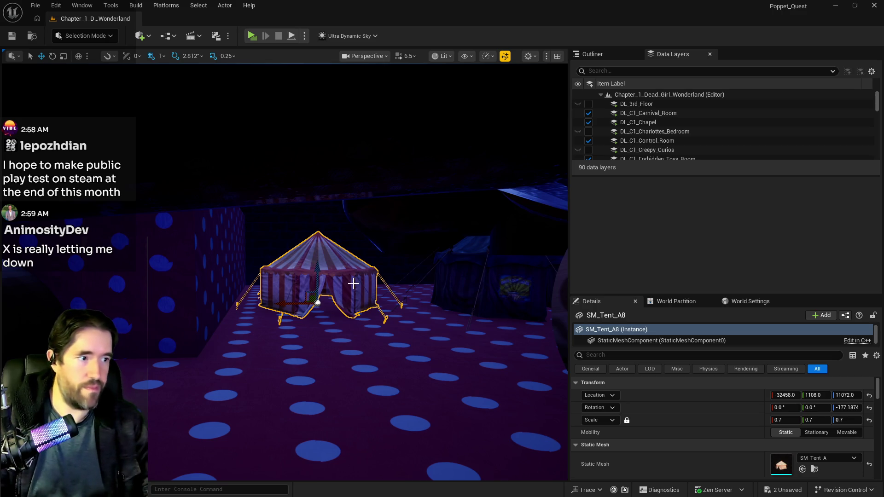
key(Delete)
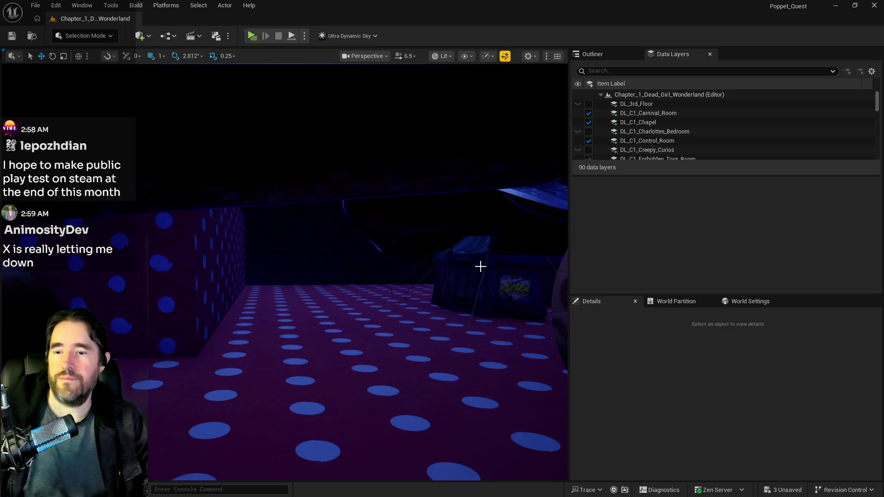
click(493, 263)
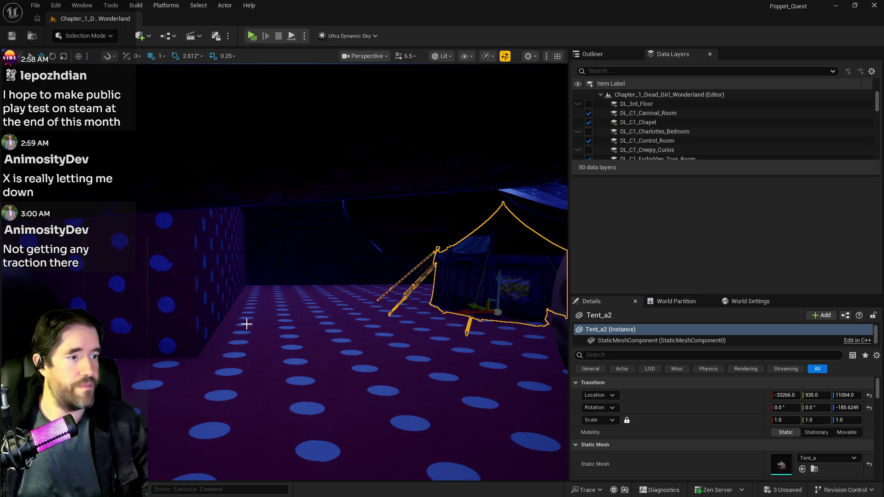
mouse_move(416, 312)
mouse_down()
mouse_move(396, 312)
mouse_move(428, 312)
mouse_move(256, 327)
mouse_up()
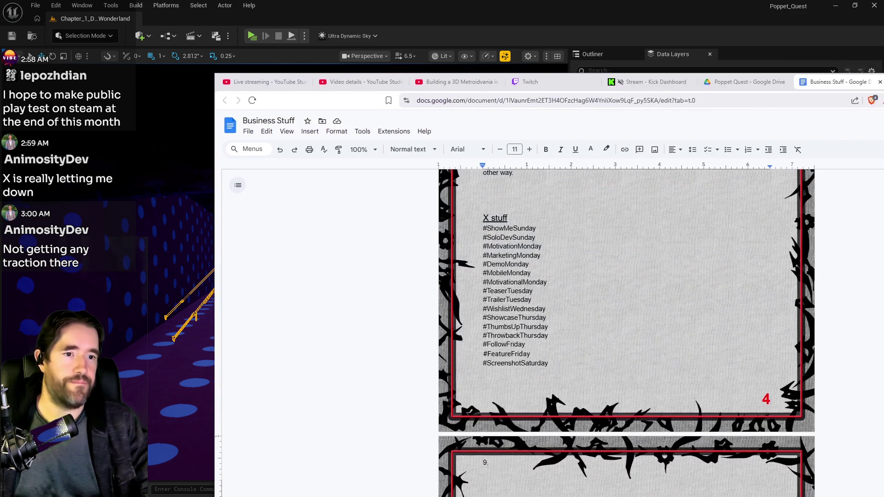
drag(883, 83, 812, 85)
drag(377, 354, 295, 220)
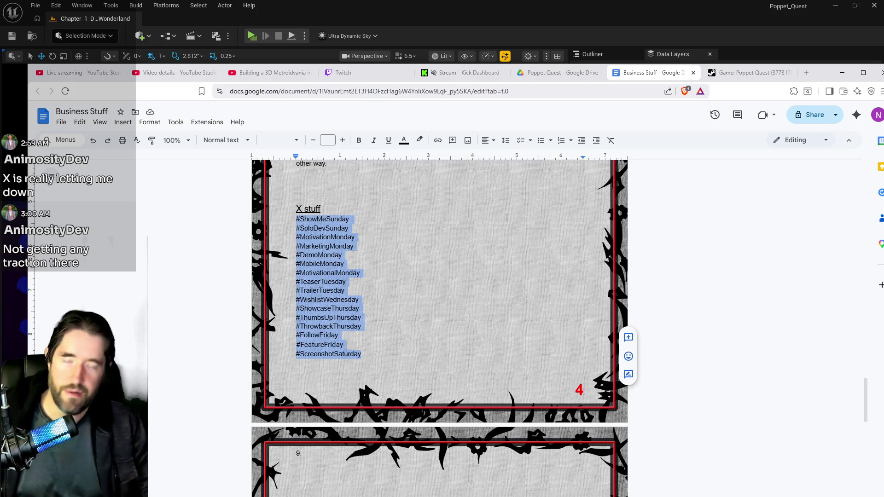
- Switch between windows with the hashtag list, then minimise the document to show Tent_a2 in Unreal
key(alt+Tab)
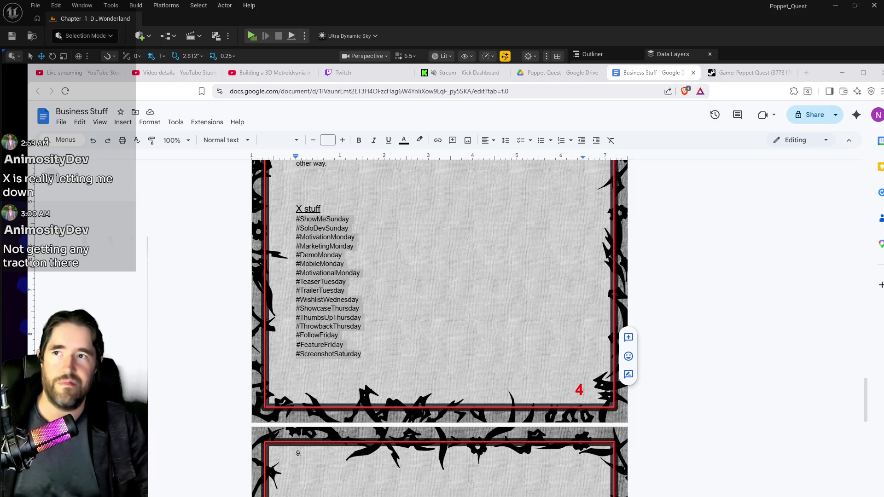
key(alt+Tab)
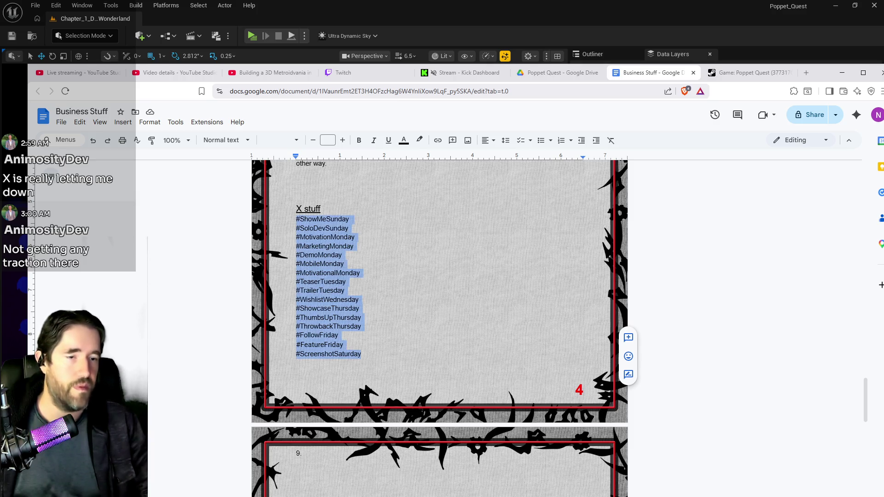
key(alt+Tab)
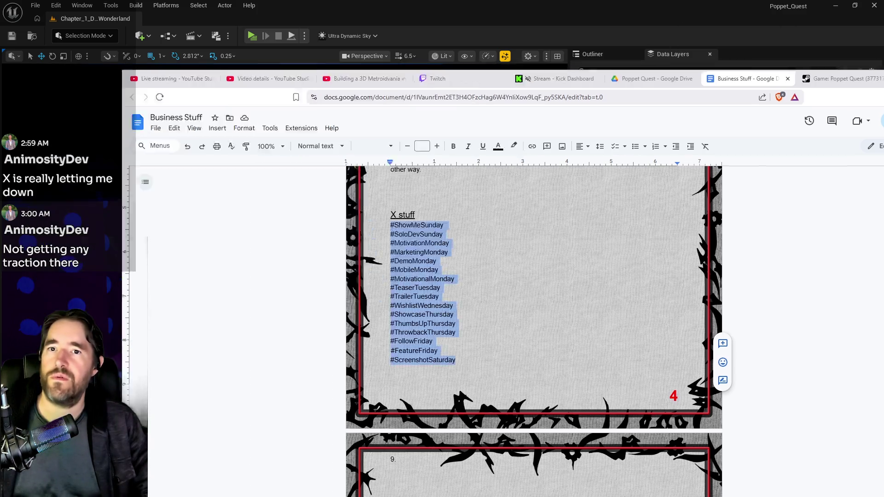
click(842, 73)
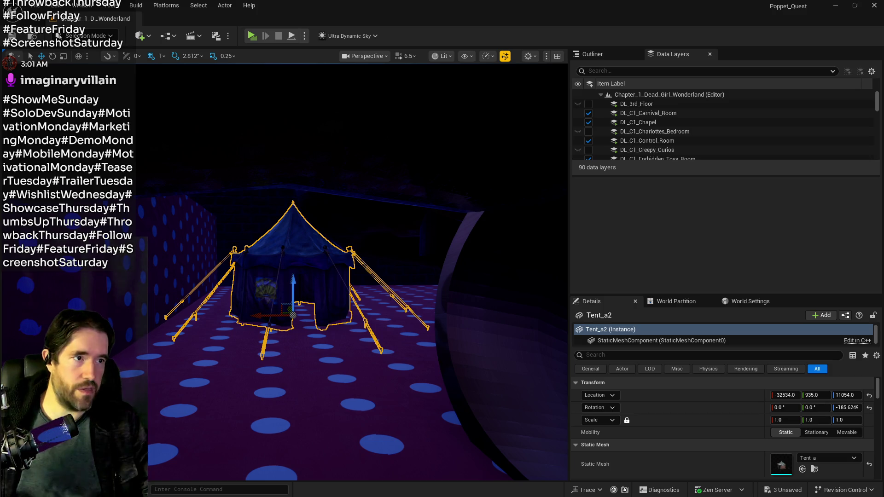
- Maximize the X window and copy the web address of the pinned Poppet Quest post from the profile
drag(883, 108, 707, 109)
double_click(704, 109)
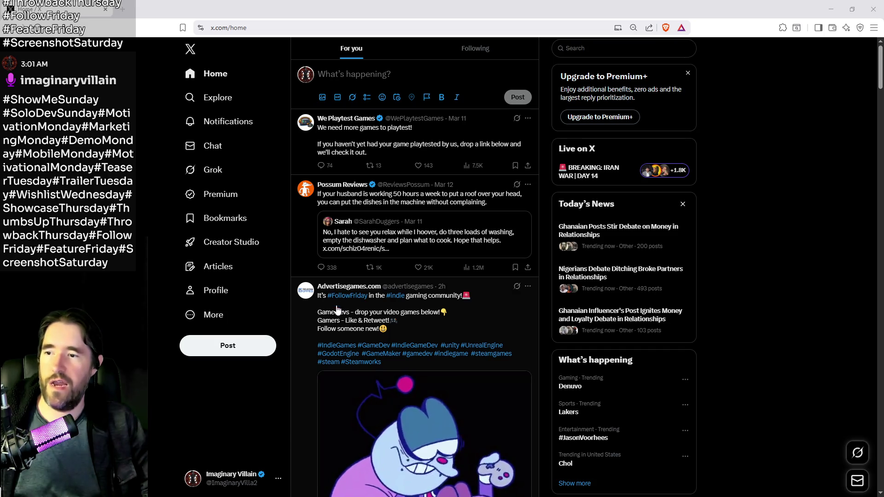
scroll(356, 314, down, 3)
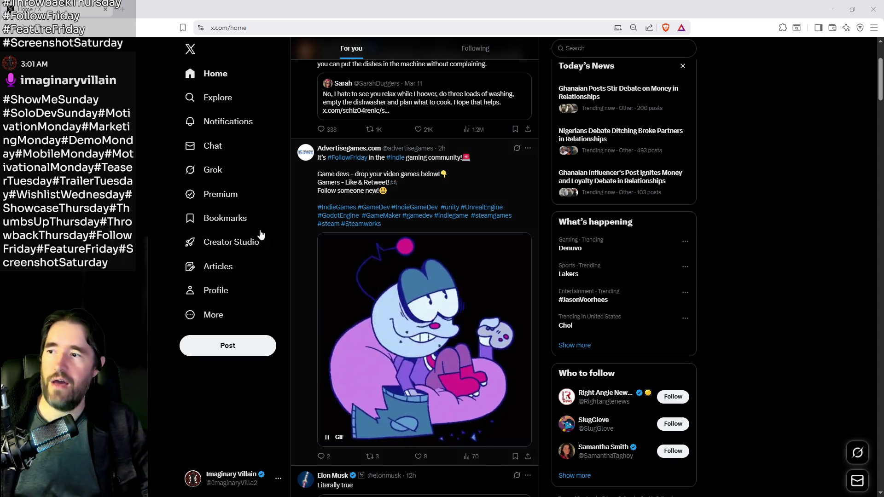
middle_click(189, 295)
click(159, 9)
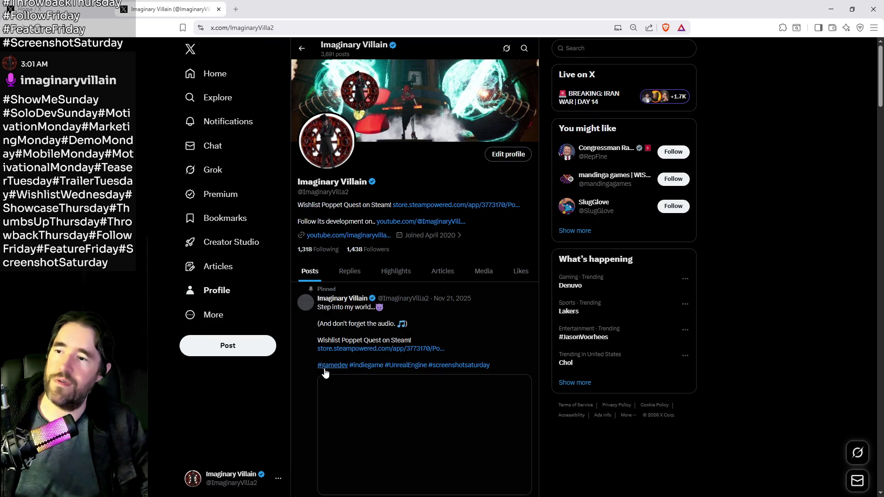
scroll(304, 359, down, 2)
click(300, 339)
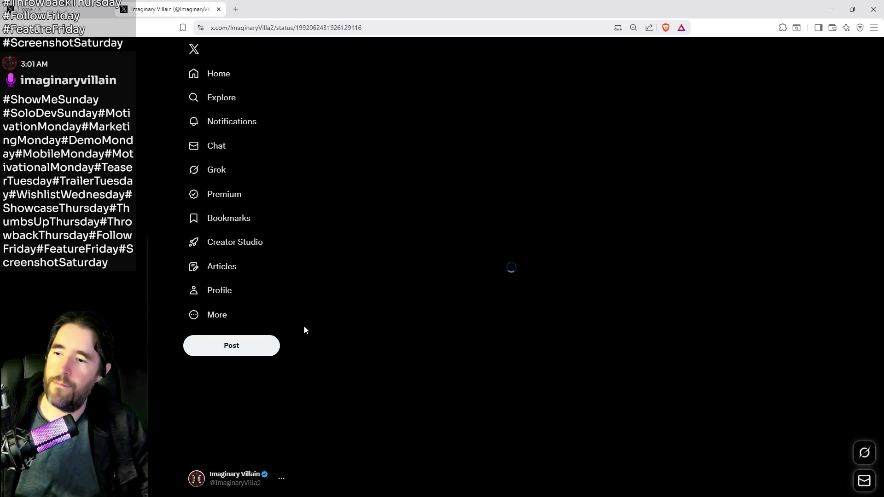
key(ctrl+l)
- Reply to the advertisegames #FollowFriday post with the Poppet Quest link, like it, and return Home
key(ctrl+shift+Tab)
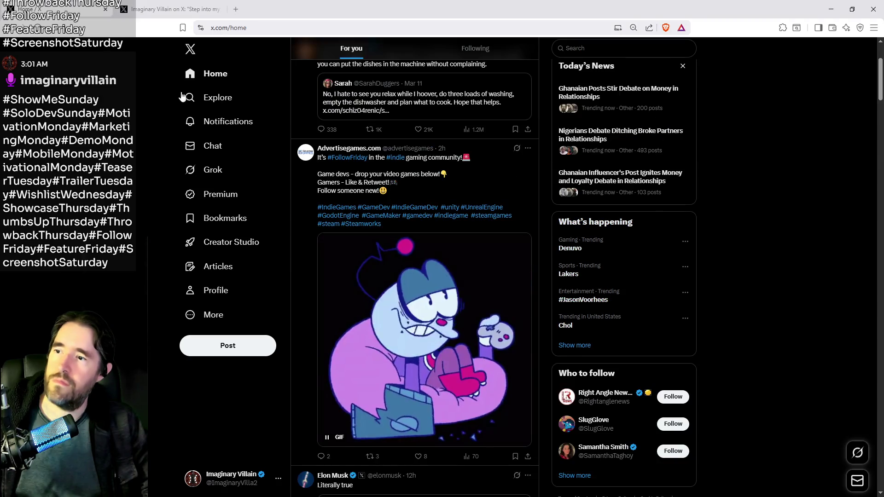
click(320, 326)
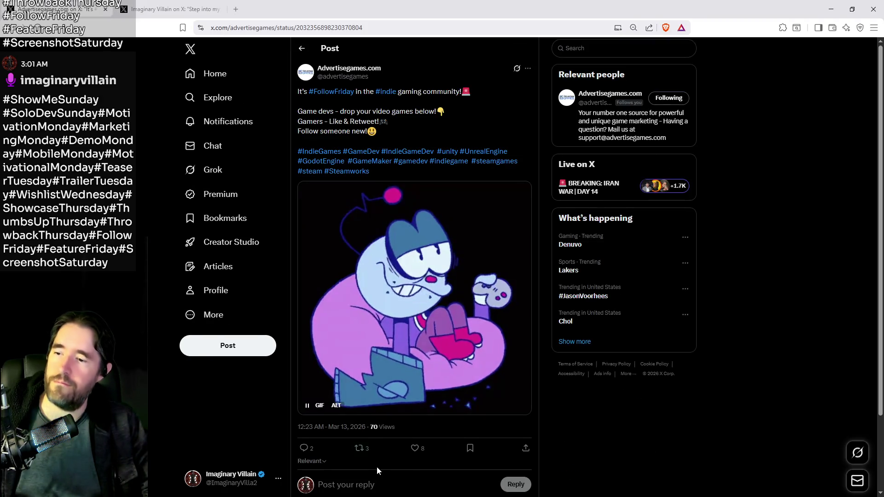
scroll(414, 276, down, 2)
click(466, 401)
key(ctrl+v)
click(516, 435)
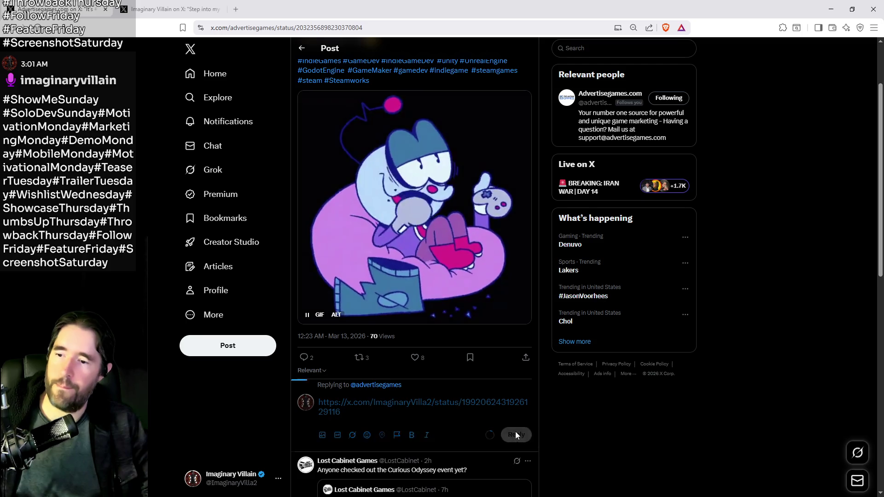
click(414, 357)
scroll(395, 322, down, 2)
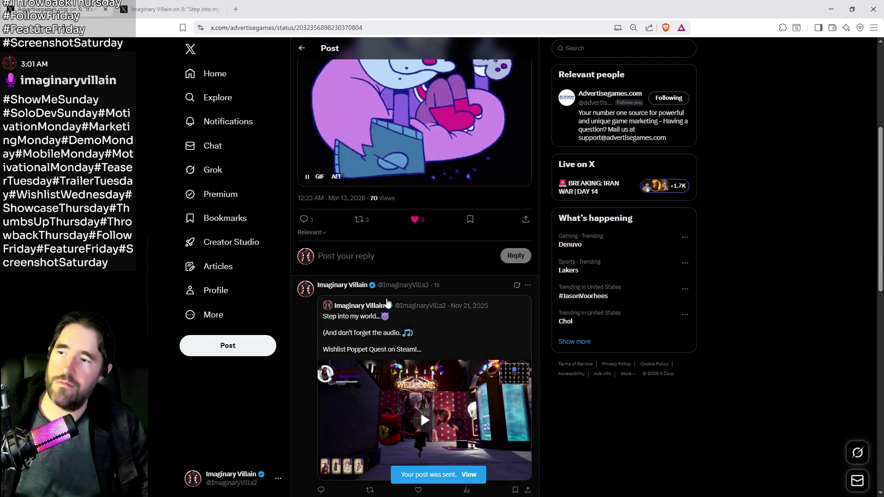
click(302, 48)
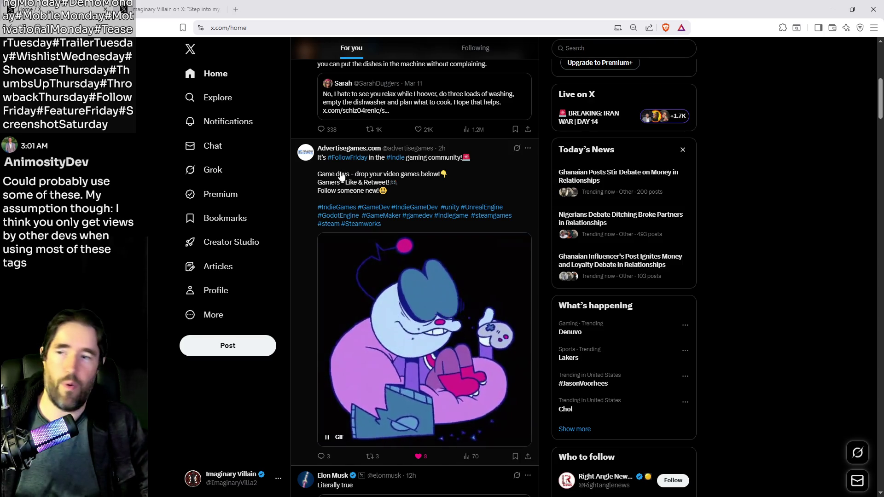
- Switch from the Home feed to X's Premium page via the left sidebar
click(225, 195)
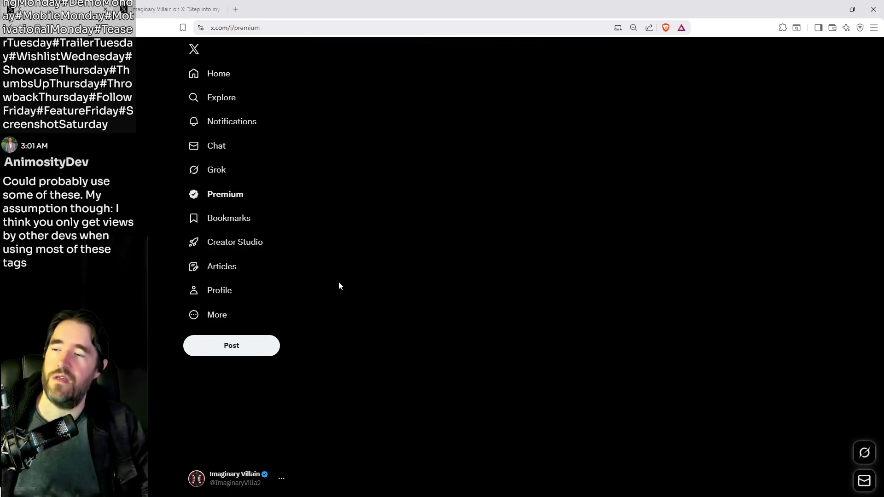
- Open Analytics to check 3-month impressions, follows and engagement, then go to the profile
click(348, 191)
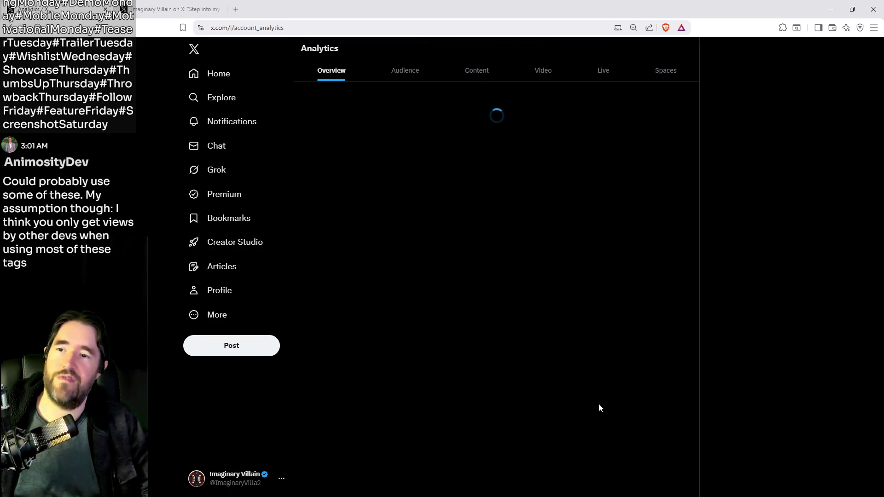
mouse_move(638, 234)
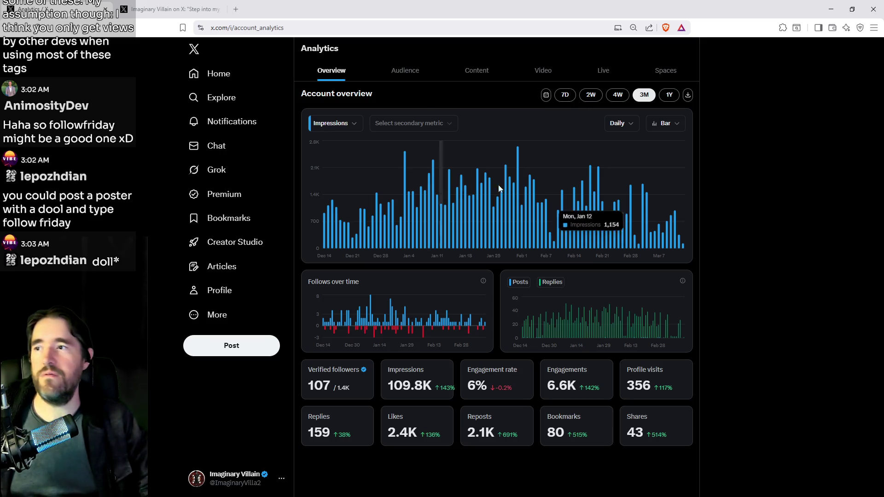
click(221, 298)
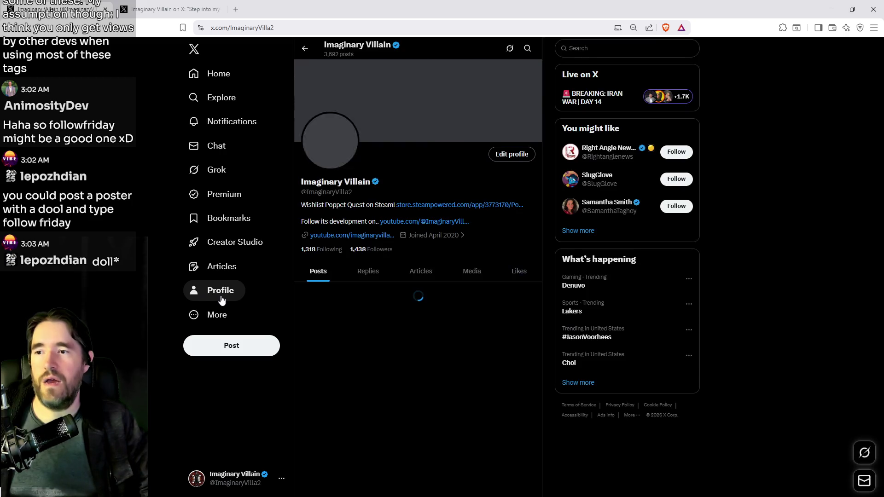
scroll(476, 262, down, 8)
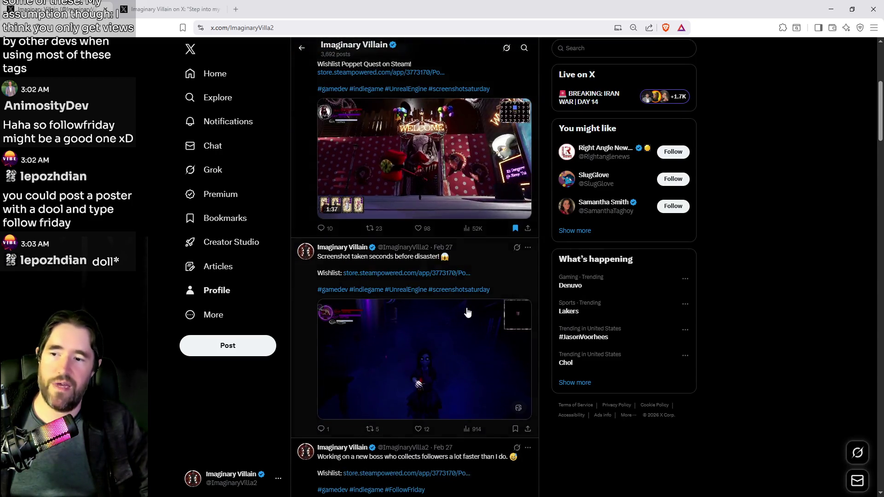
click(419, 275)
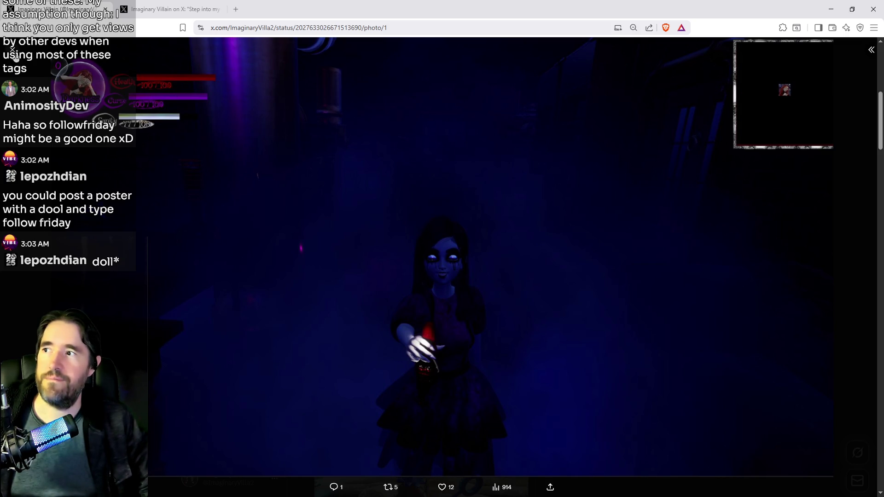
click(12, 50)
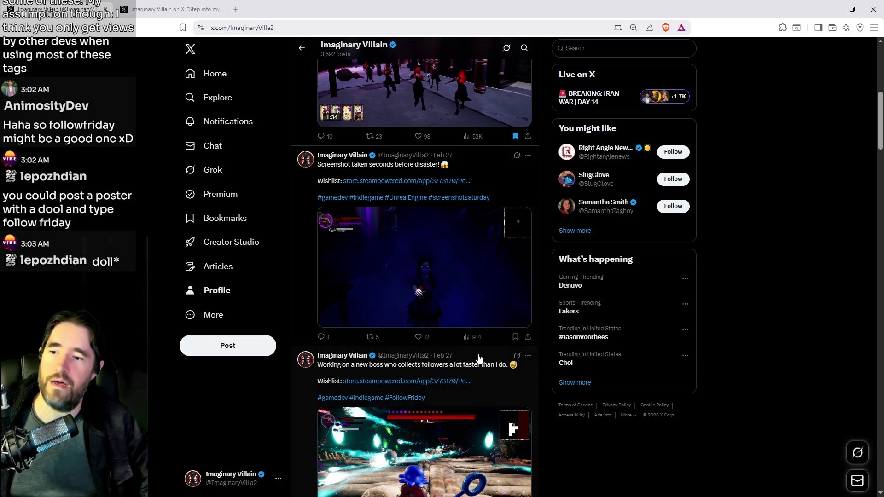
click(476, 341)
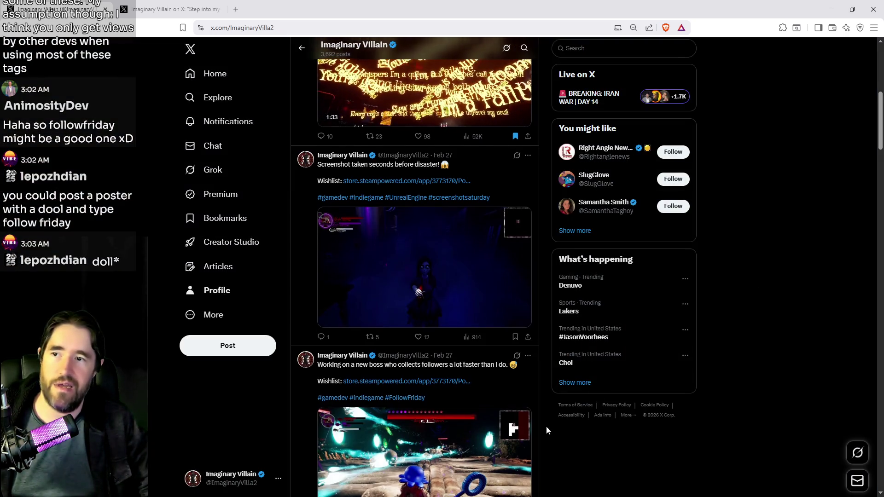
scroll(547, 426, up, 2)
click(466, 228)
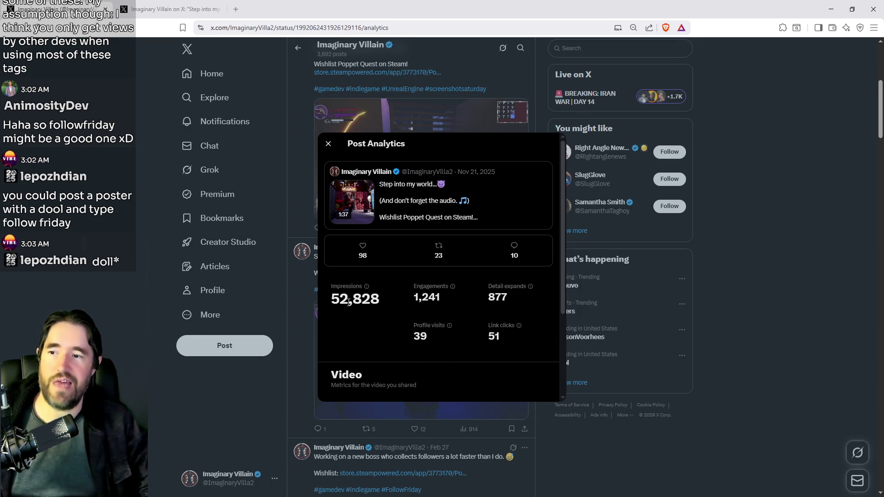
click(628, 331)
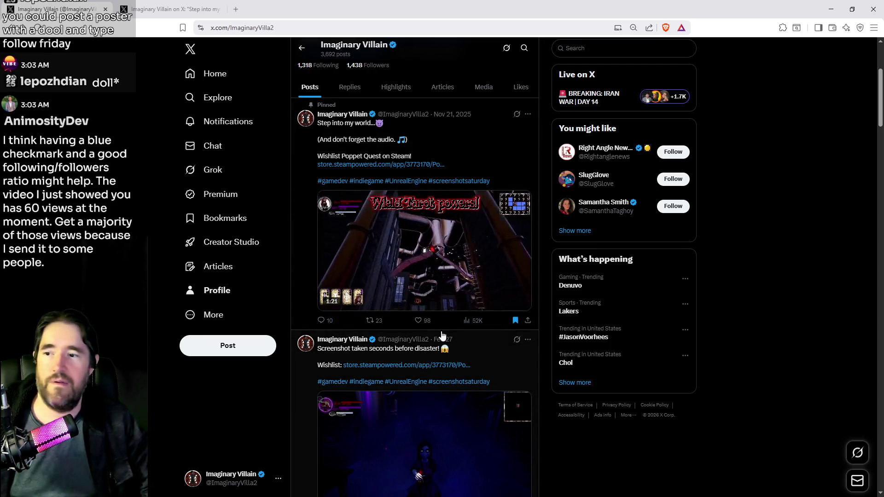
scroll(437, 343, down, 2)
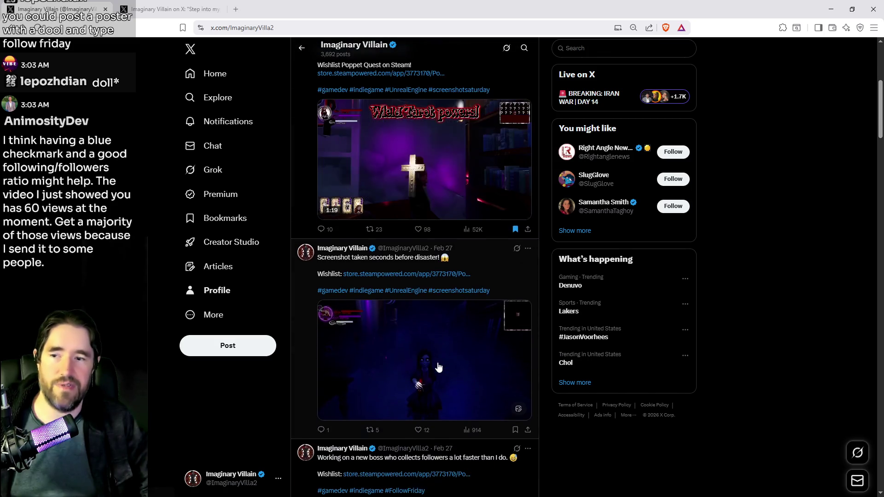
scroll(456, 277, up, 2)
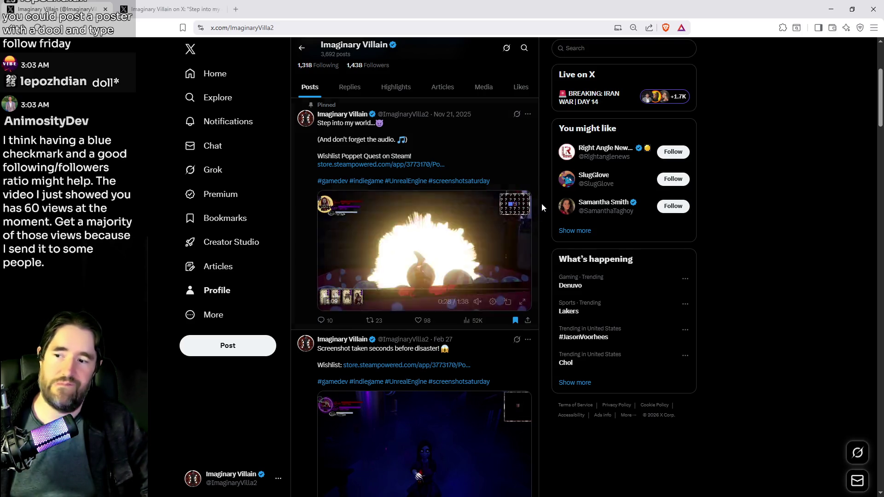
scroll(516, 231, down, 4)
scroll(474, 322, down, 4)
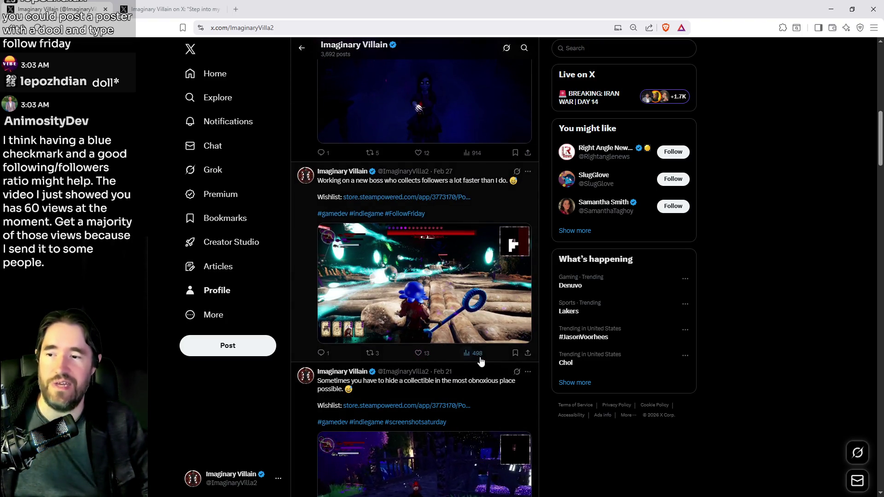
scroll(484, 360, down, 6)
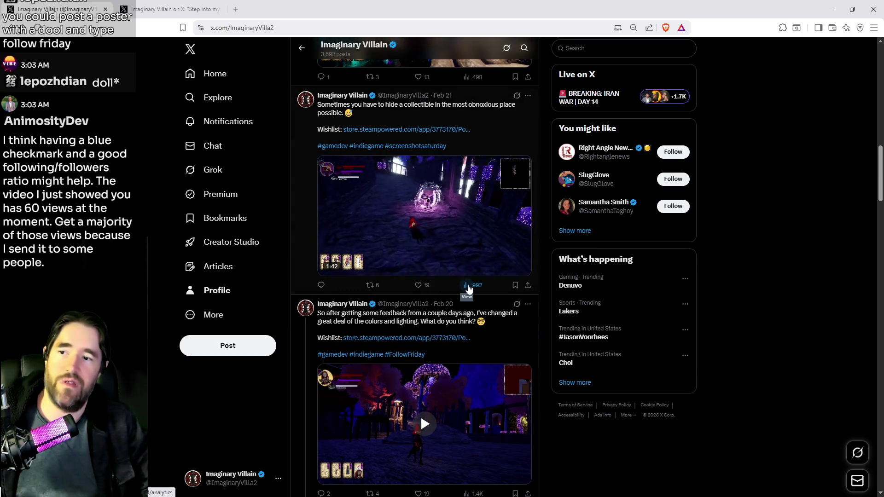
scroll(468, 289, down, 6)
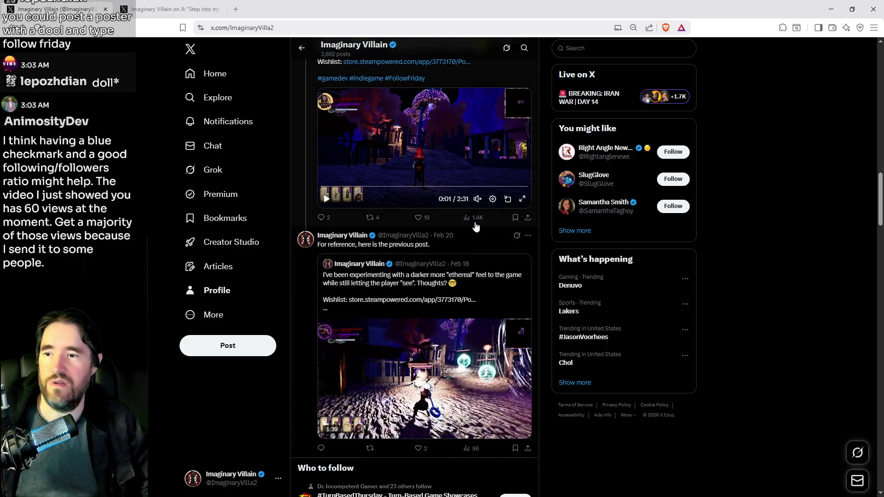
scroll(413, 346, down, 9)
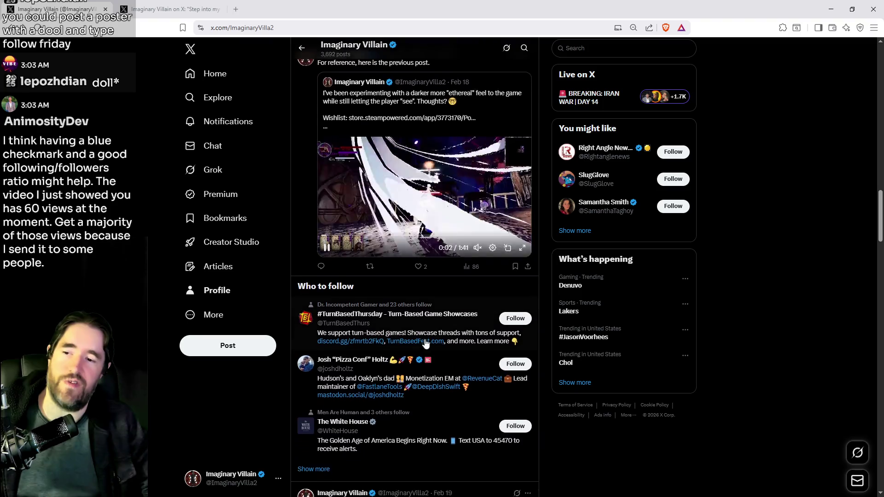
scroll(412, 346, down, 10)
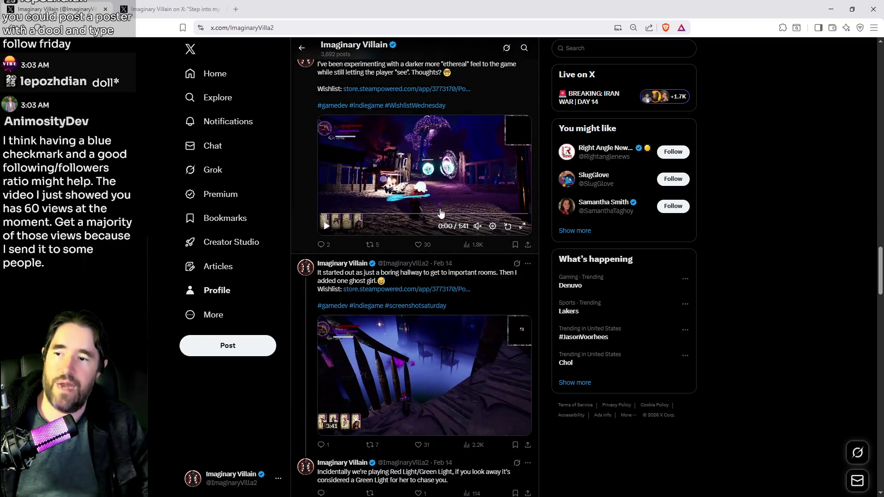
scroll(479, 350, down, 2)
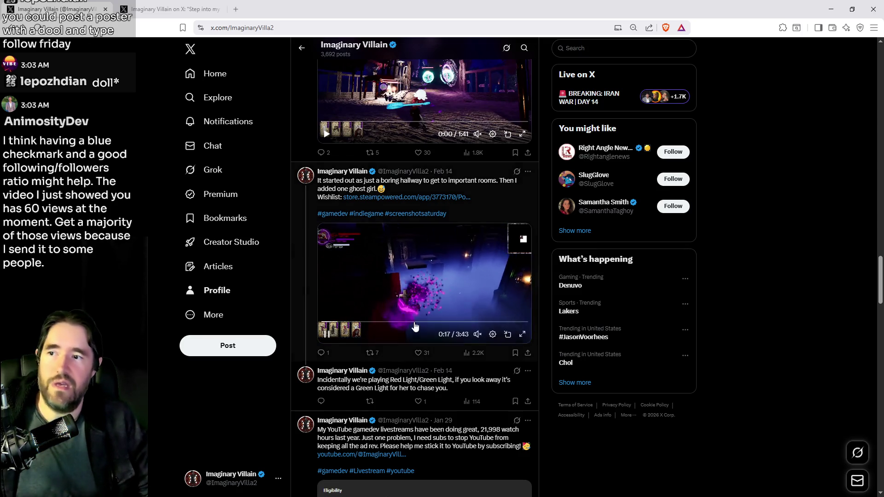
scroll(388, 339, up, 1)
scroll(388, 338, up, 3)
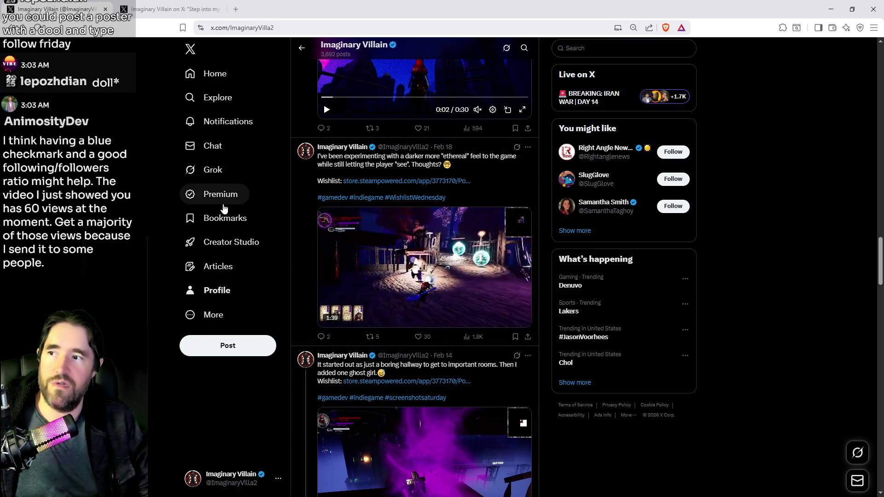
click(236, 120)
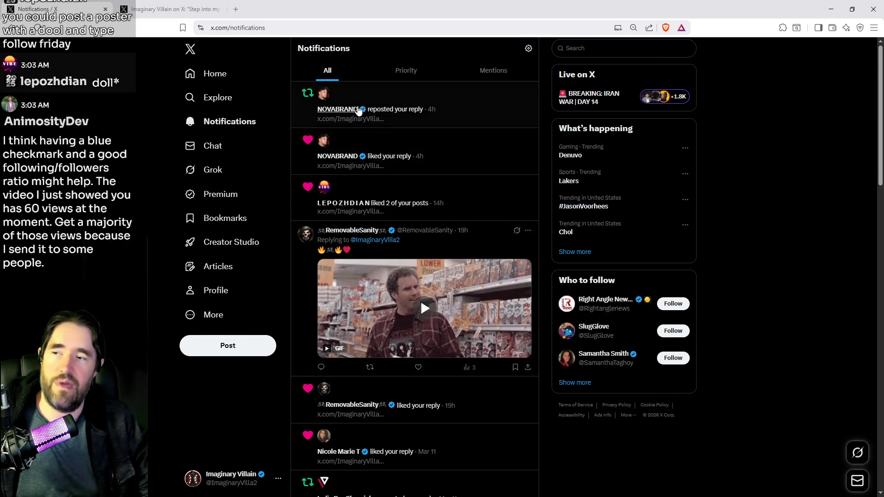
- Scroll the Notifications list of likes and reposts back to Mar 4, then open Premium
scroll(389, 220, down, 14)
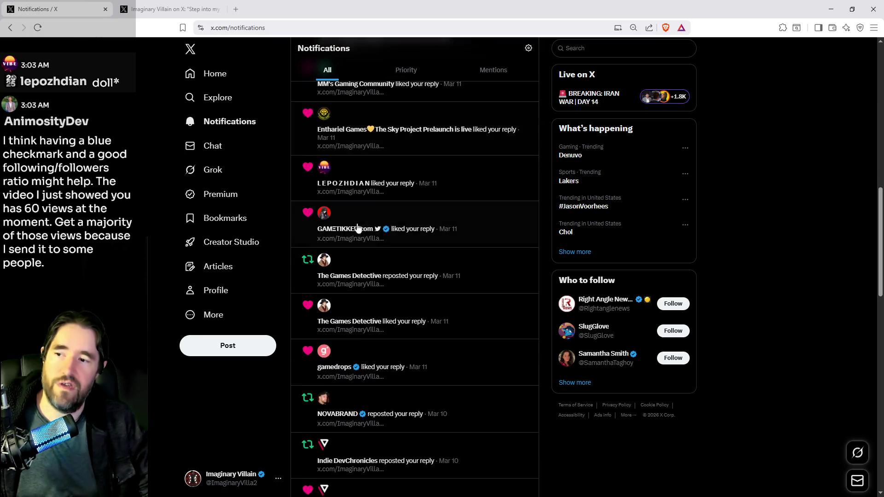
scroll(355, 242, down, 7)
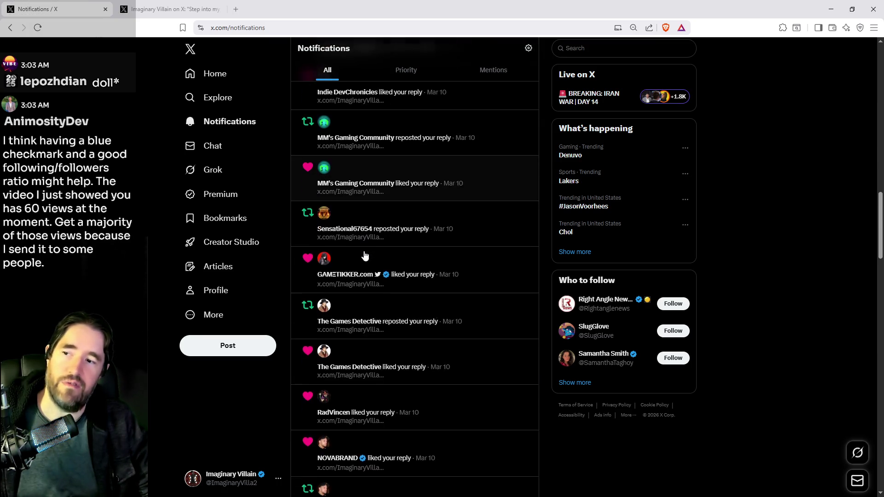
scroll(359, 283, down, 1)
scroll(365, 286, up, 8)
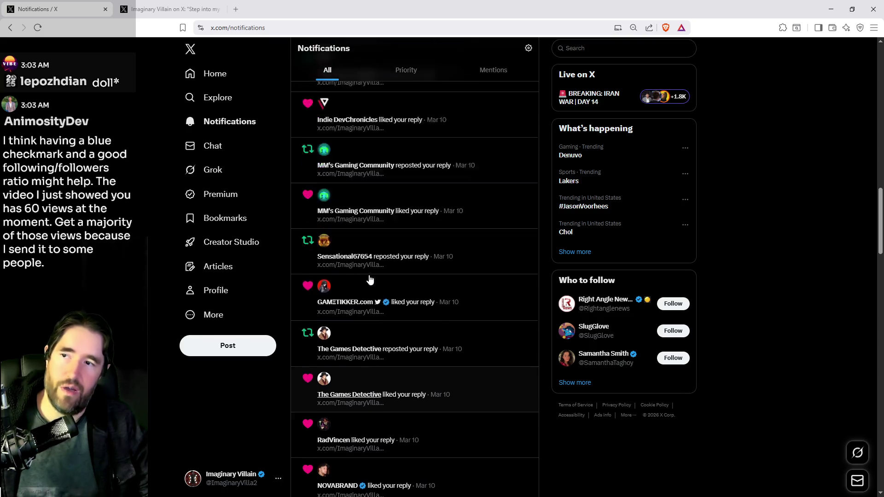
scroll(408, 300, down, 6)
scroll(416, 180, down, 5)
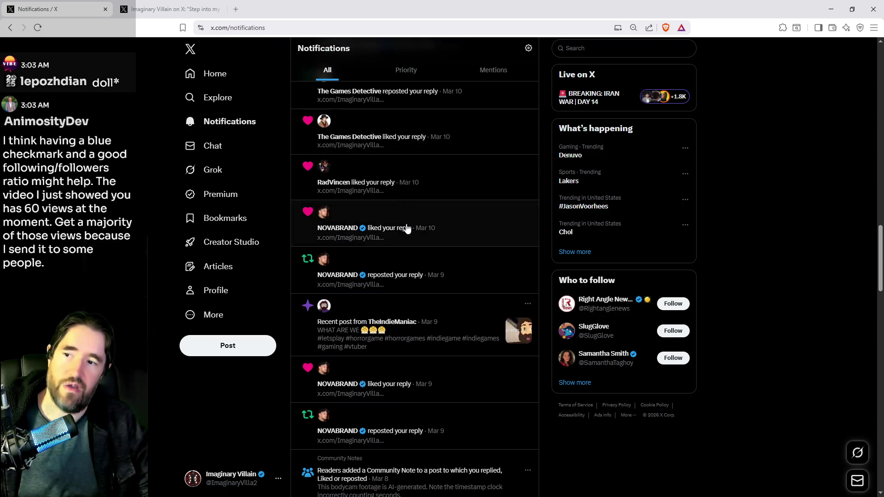
scroll(406, 274, down, 12)
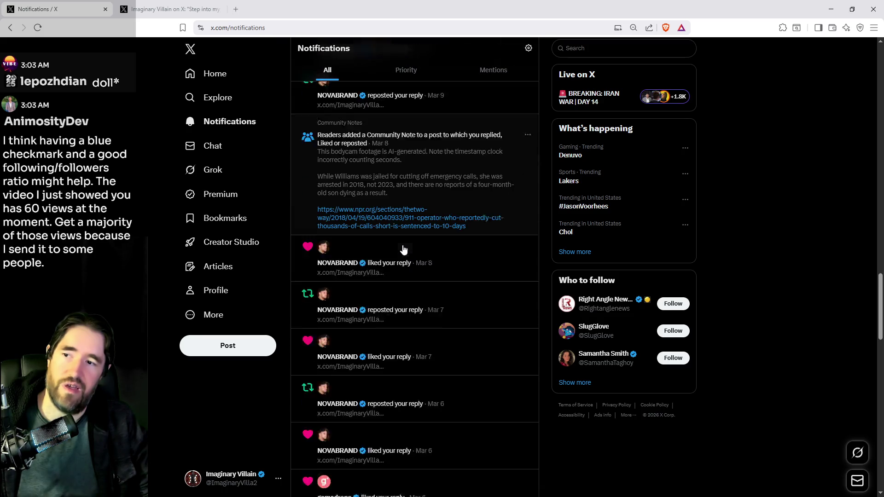
scroll(406, 230, down, 5)
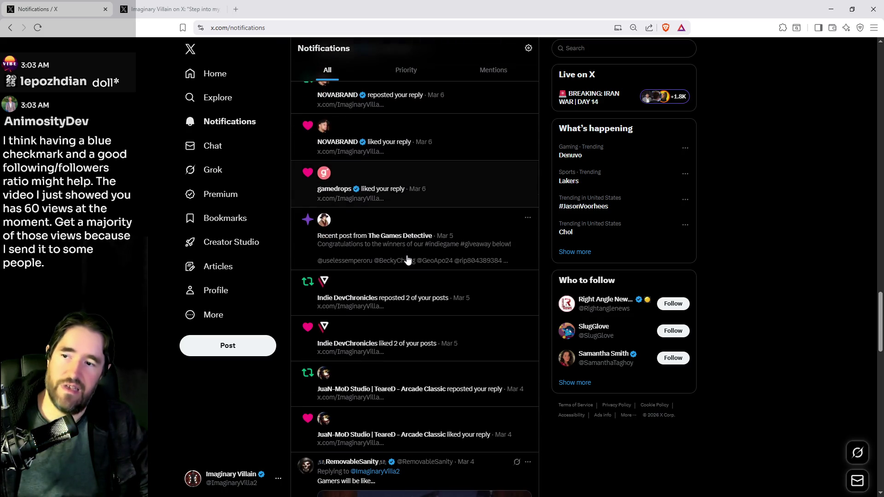
scroll(407, 272, down, 7)
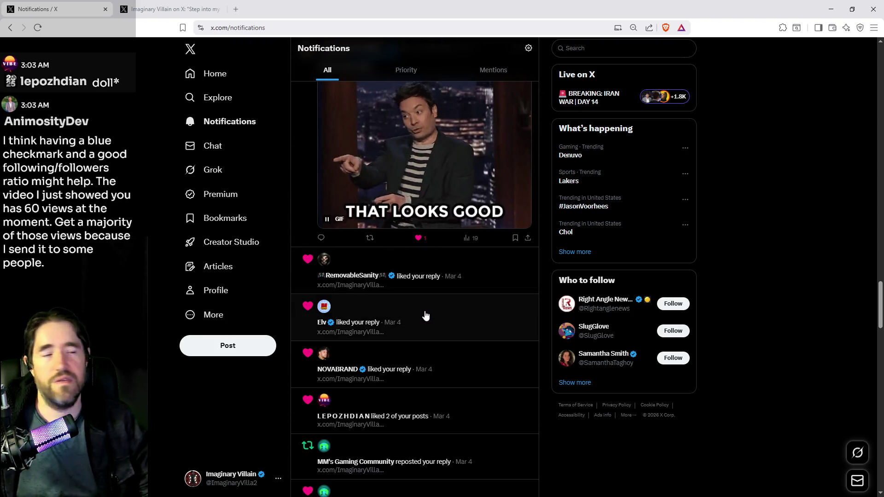
scroll(426, 315, up, 8)
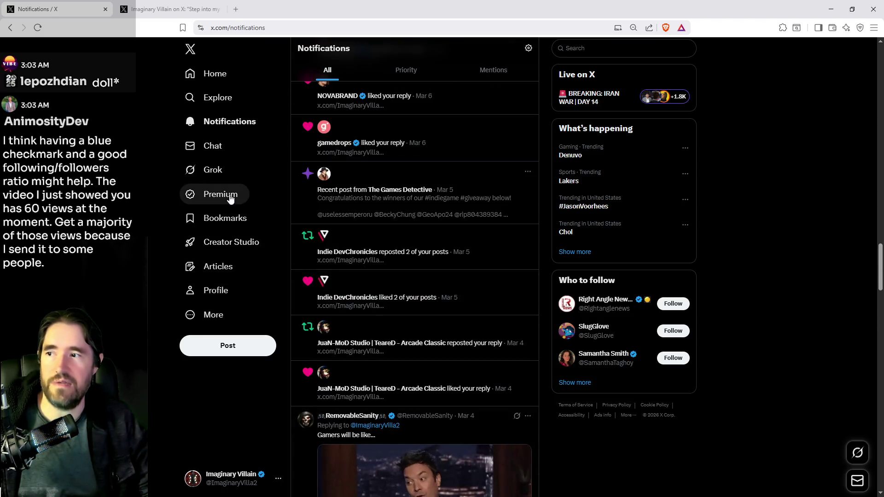
click(230, 195)
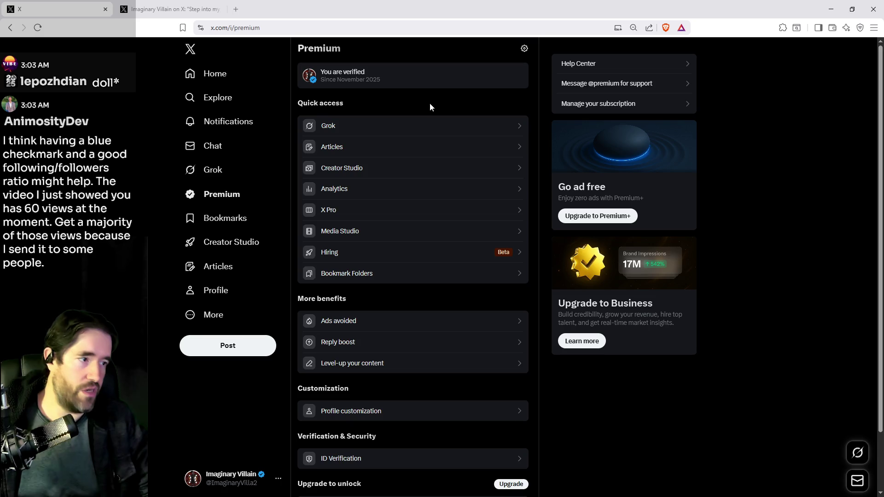
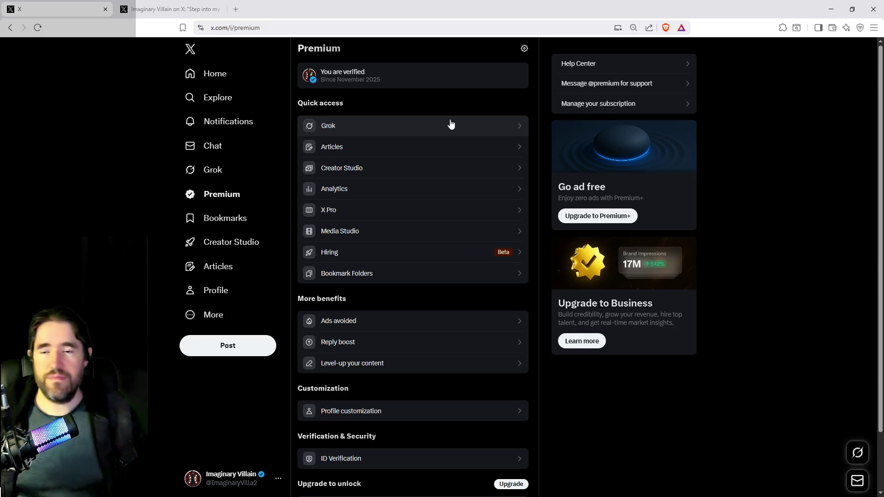
- Open X's account analytics from Quick access and set the range to 1Y
click(357, 188)
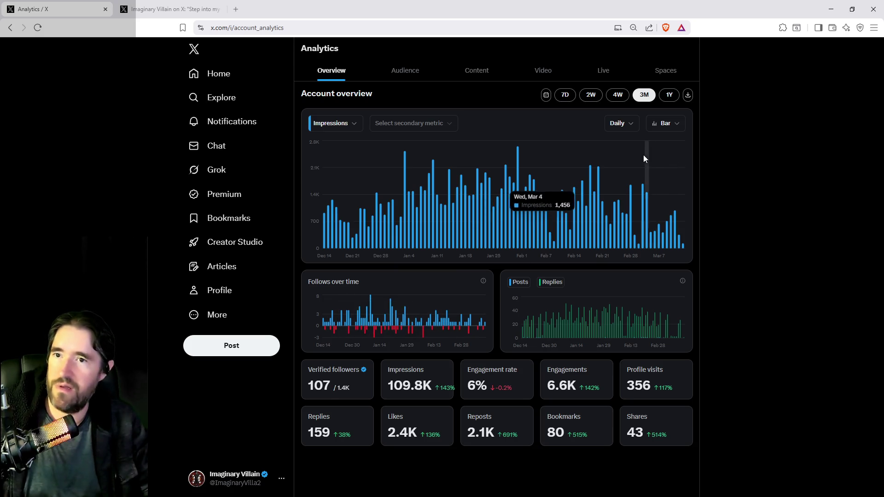
click(670, 97)
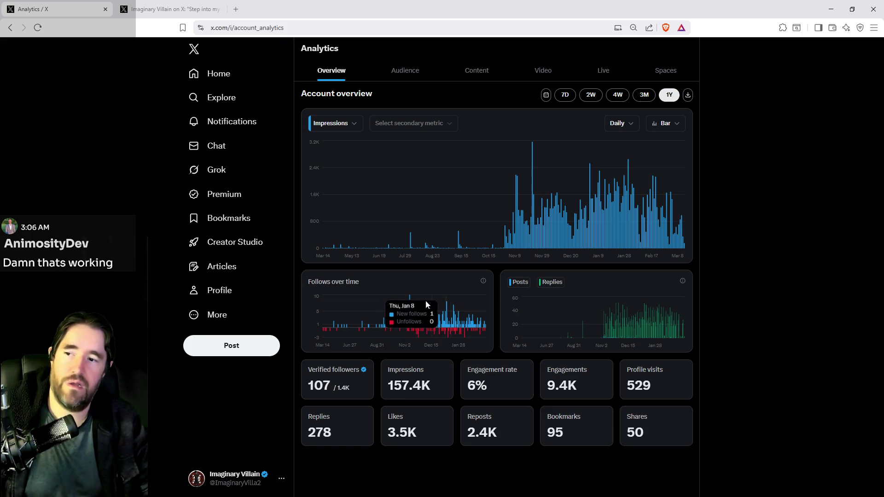
- Compare the 3M analytics with the 1Y range, then go to the account's profile page
mouse_move(411, 308)
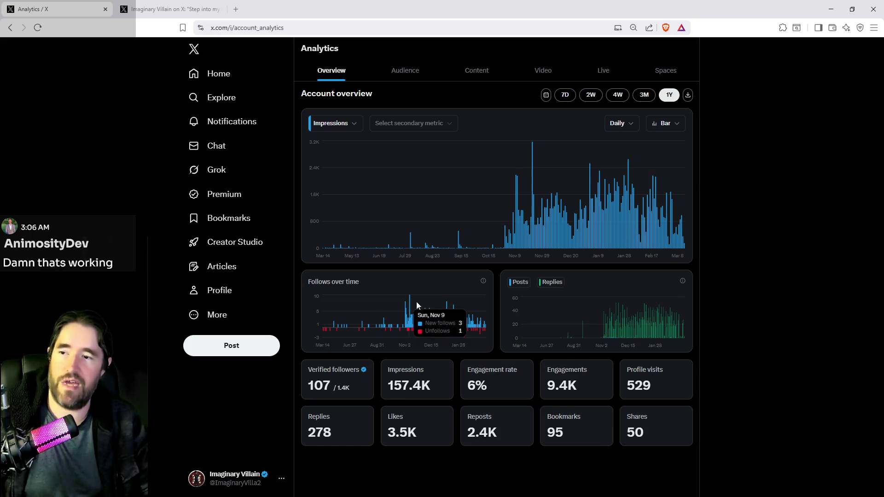
mouse_move(533, 175)
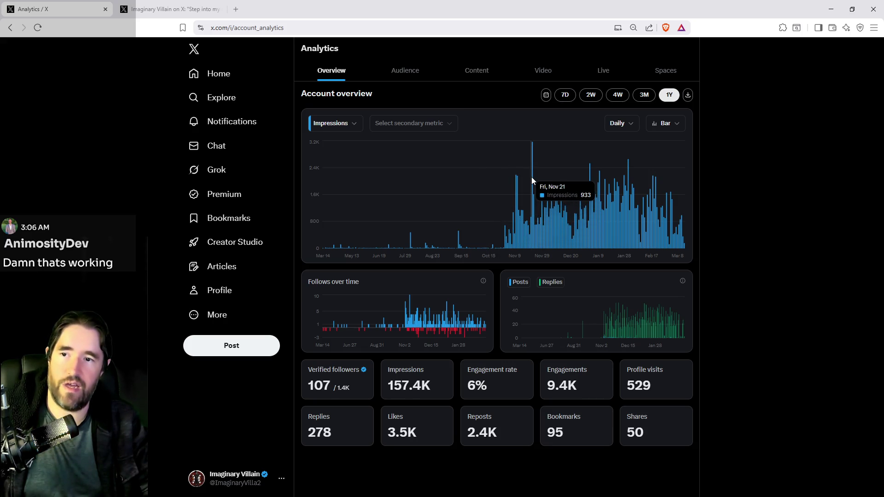
click(644, 94)
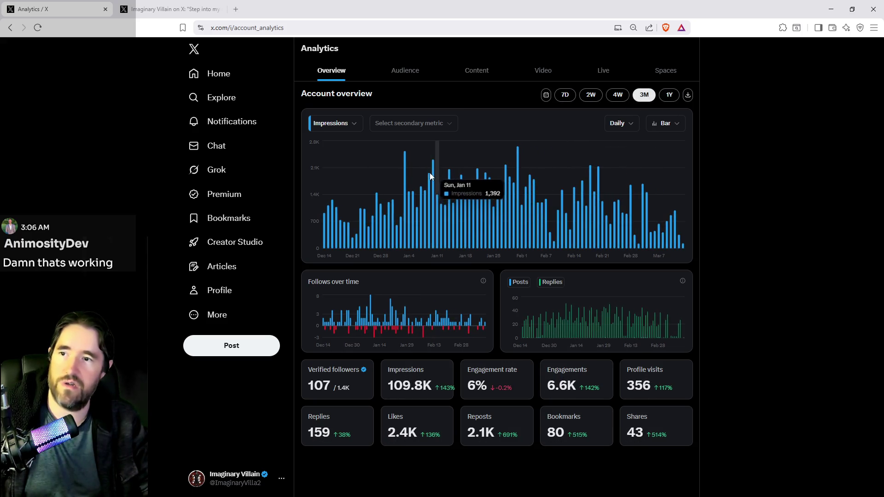
click(669, 95)
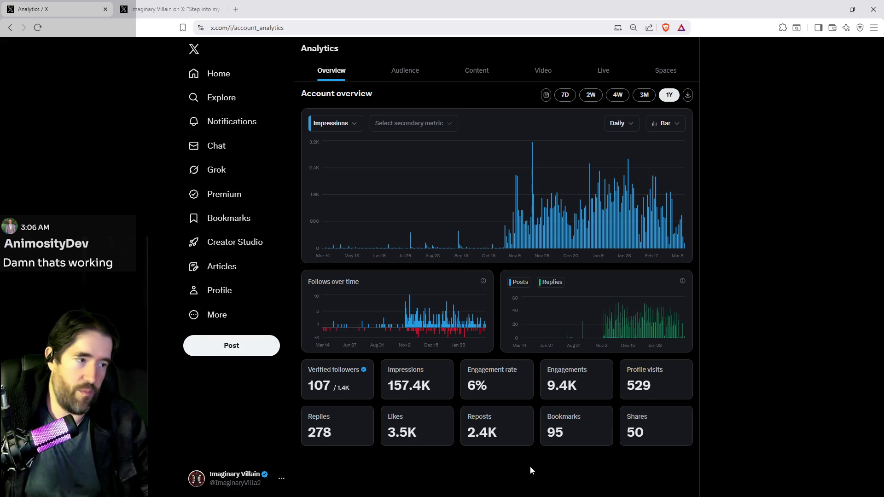
click(219, 290)
scroll(589, 394, down, 5)
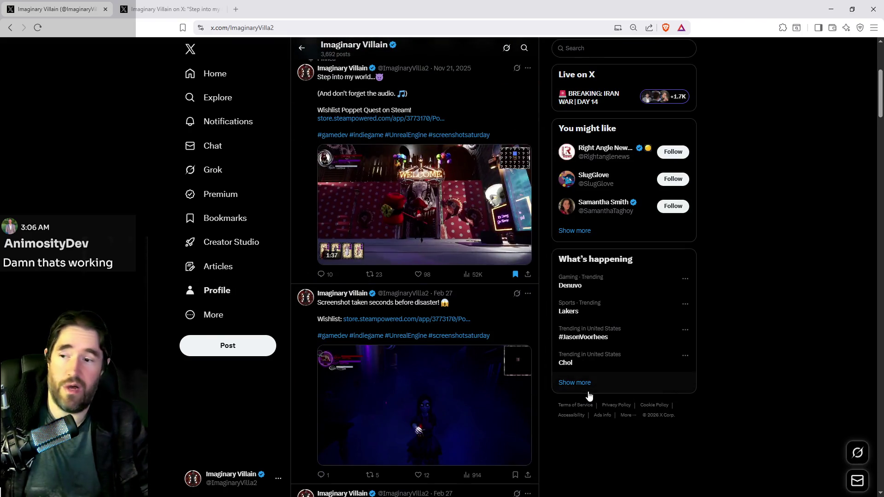
click(473, 274)
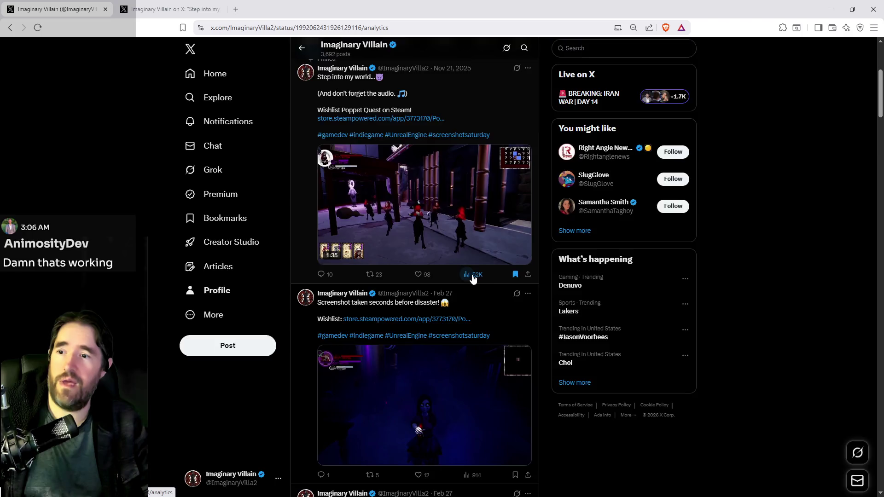
scroll(433, 337, down, 3)
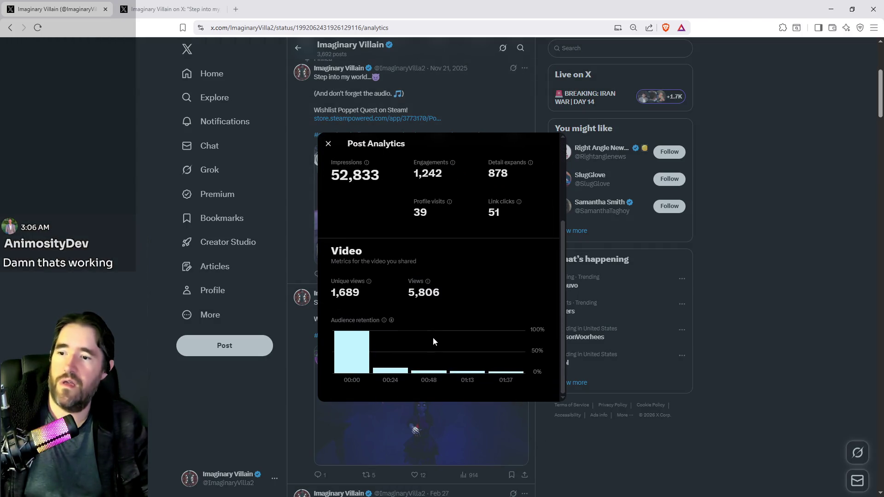
mouse_move(348, 355)
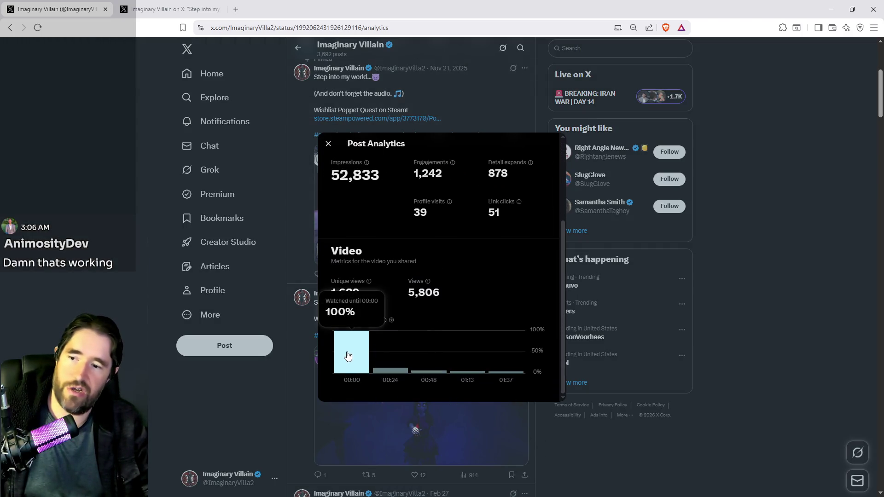
scroll(501, 376, down, 1)
mouse_move(502, 377)
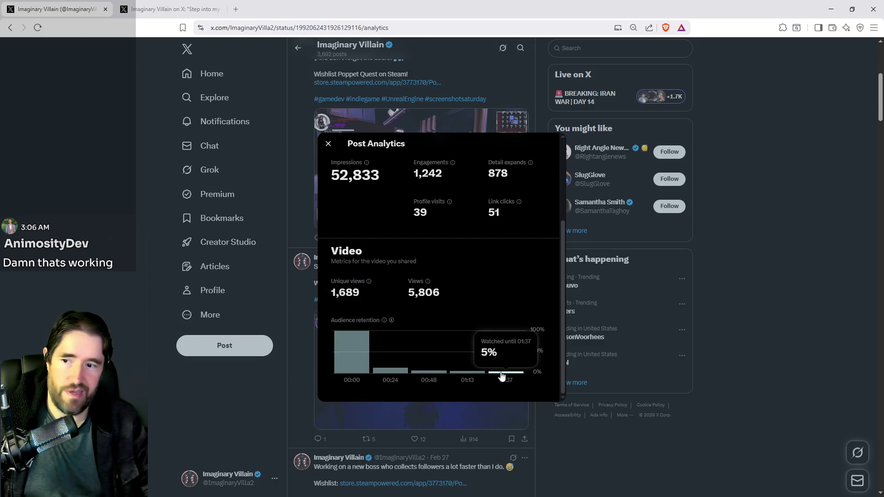
scroll(497, 382, down, 1)
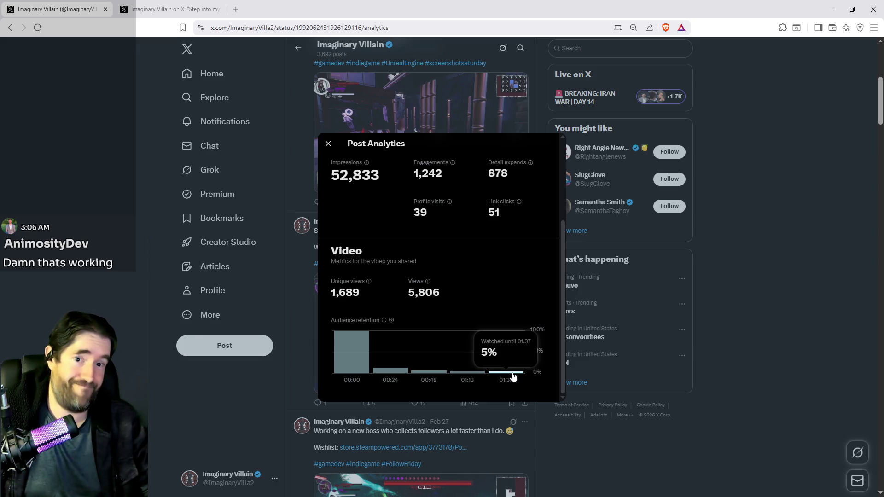
scroll(428, 370, down, 1)
mouse_move(398, 373)
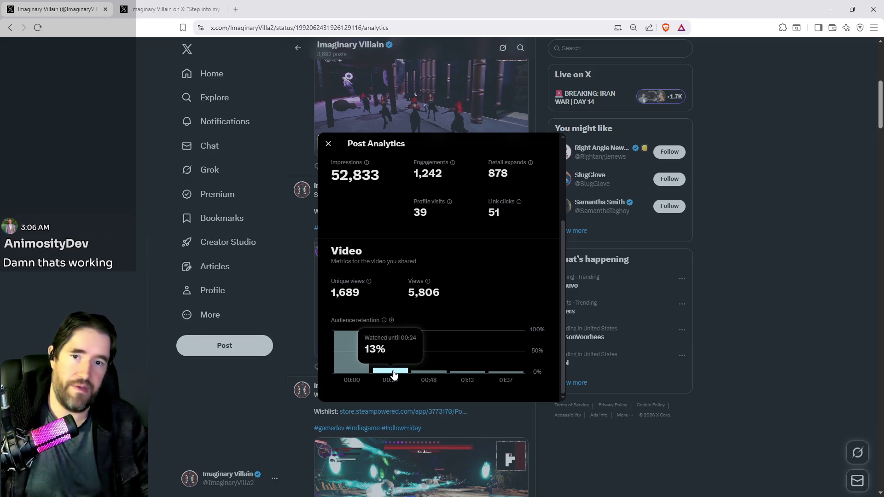
scroll(418, 428, down, 1)
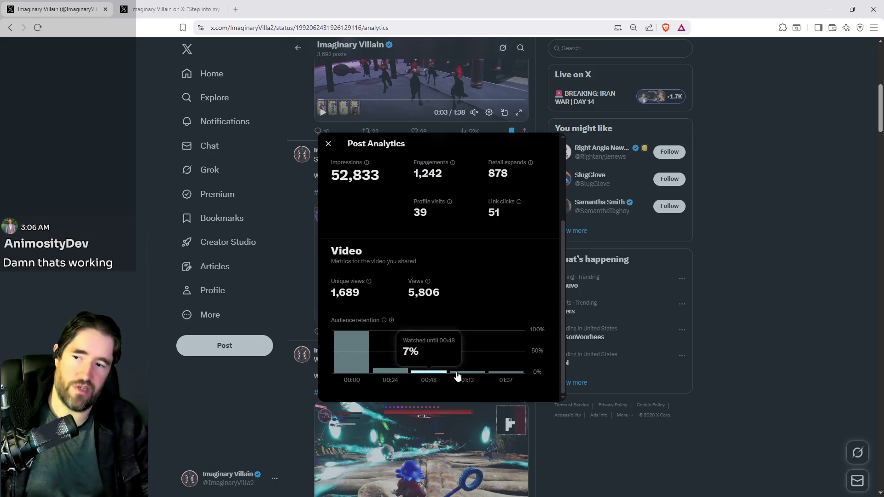
scroll(515, 375, down, 1)
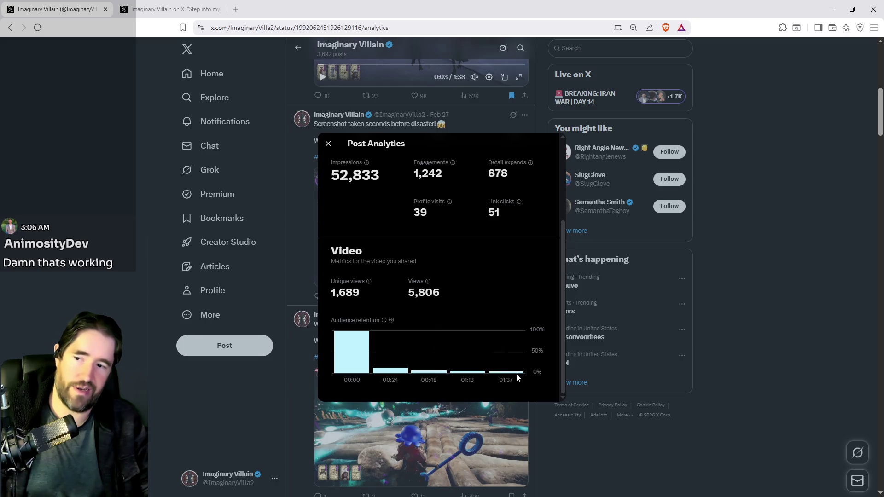
click(753, 328)
scroll(412, 376, down, 9)
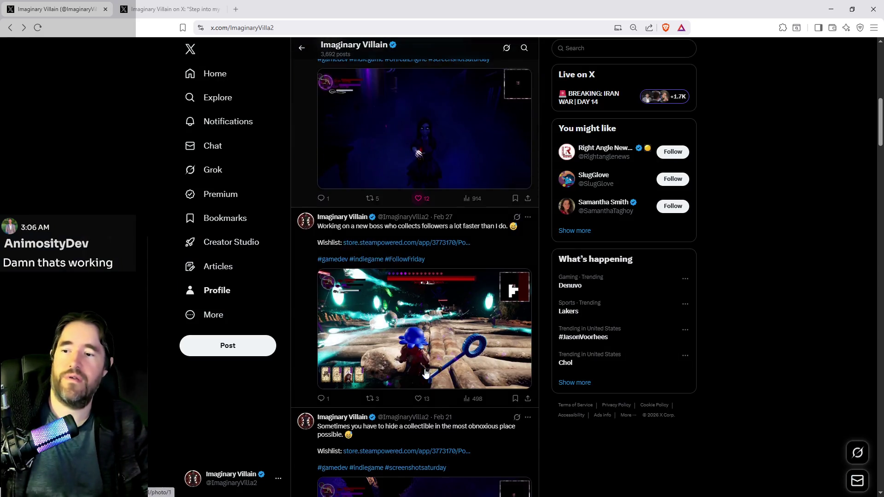
scroll(412, 376, down, 14)
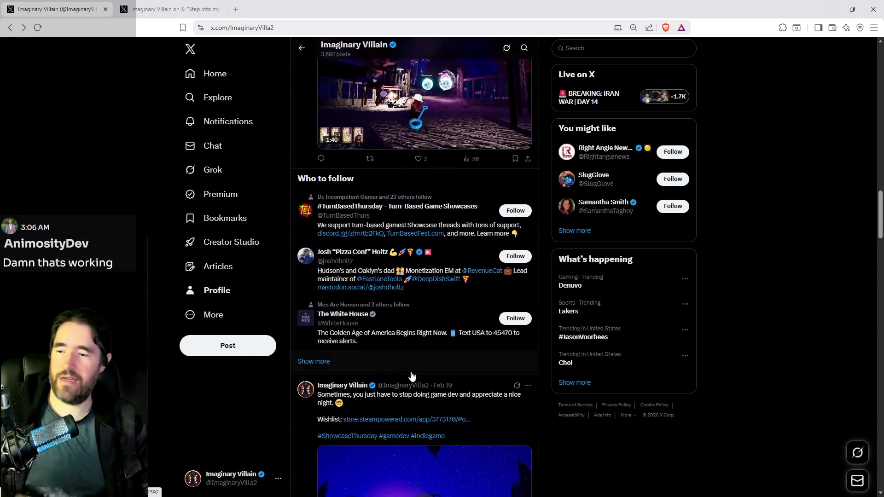
scroll(412, 376, down, 20)
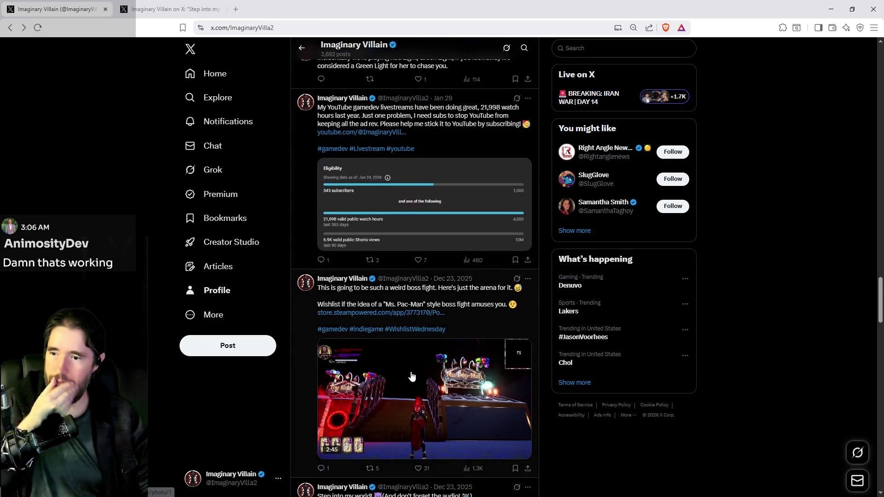
scroll(412, 376, down, 20)
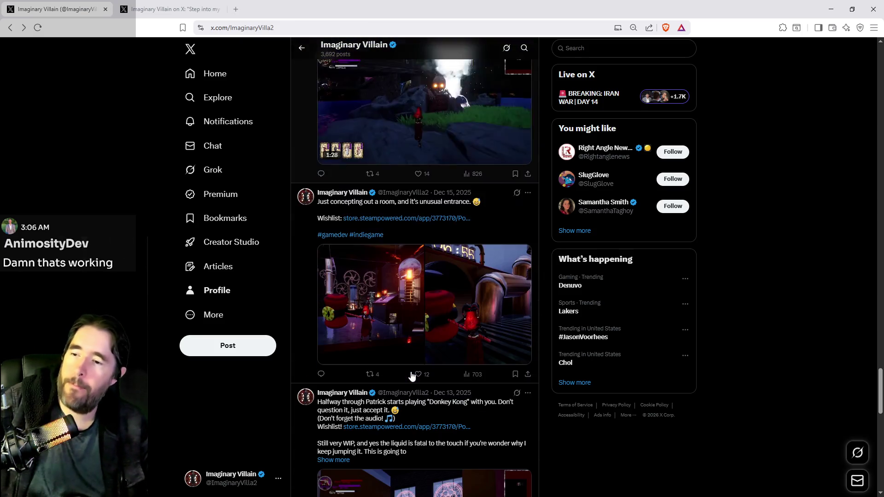
scroll(412, 376, down, 6)
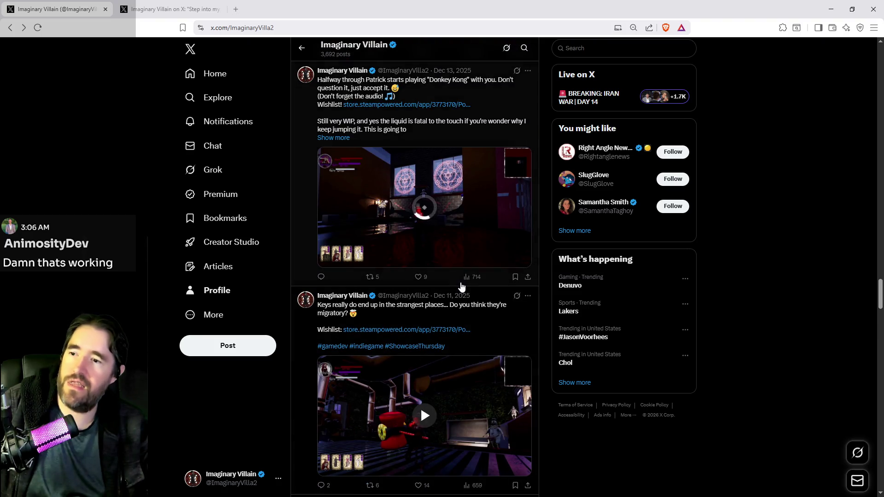
click(479, 281)
scroll(454, 332, down, 5)
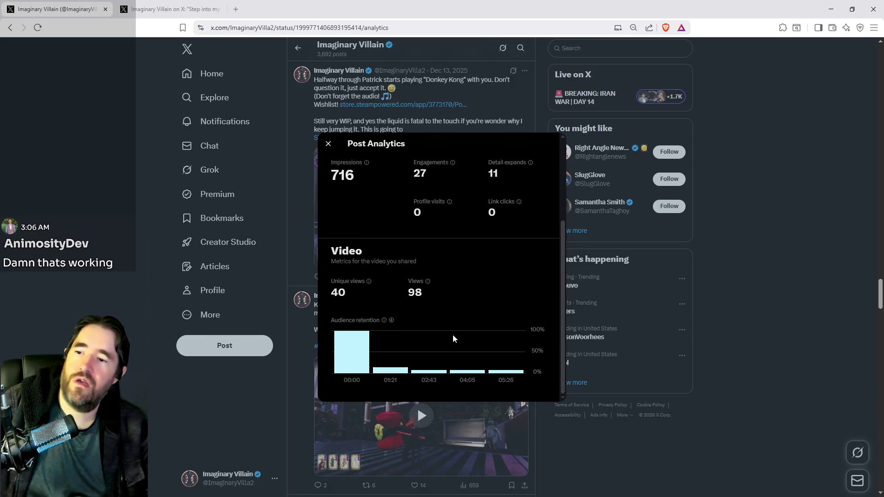
mouse_move(503, 377)
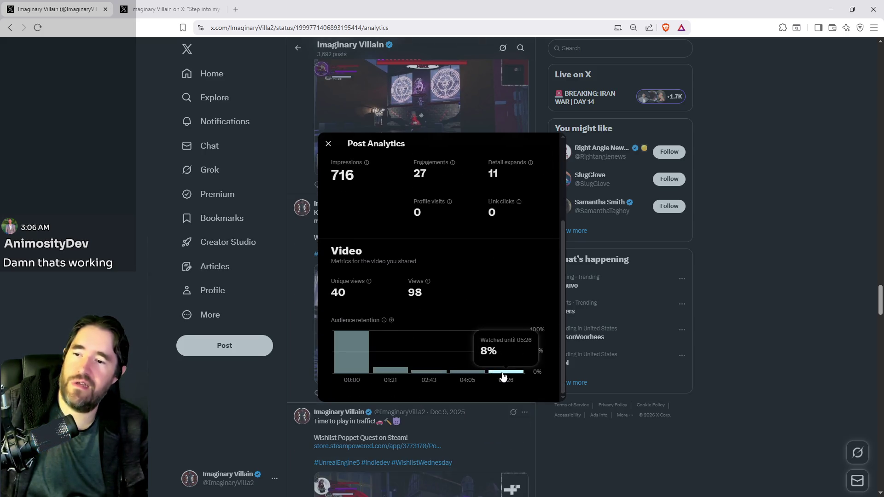
scroll(460, 314, up, 3)
scroll(456, 316, down, 4)
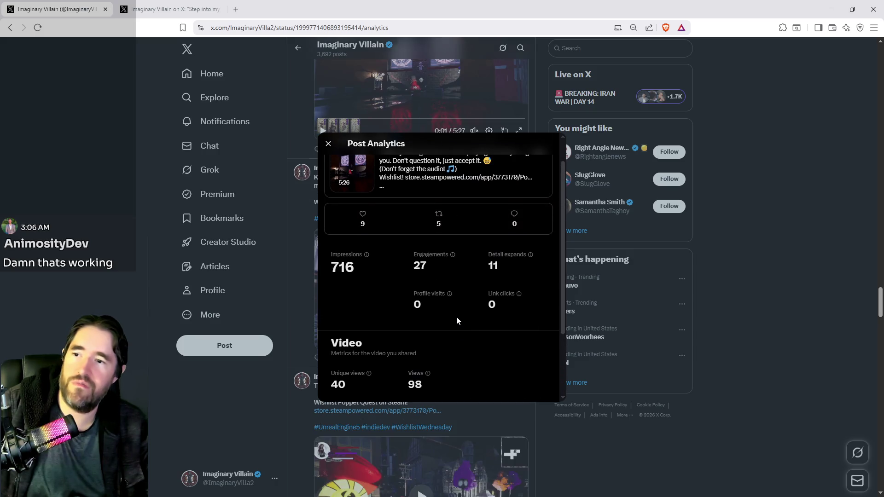
scroll(430, 328, up, 3)
scroll(417, 309, down, 3)
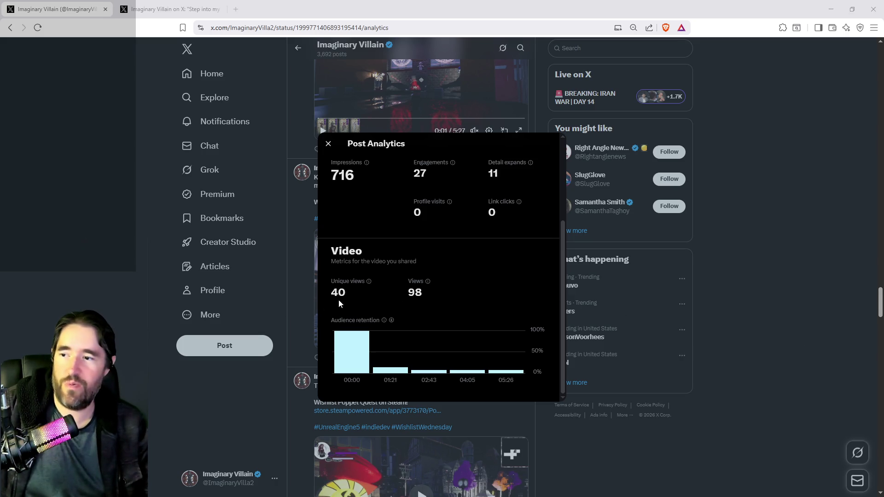
click(753, 324)
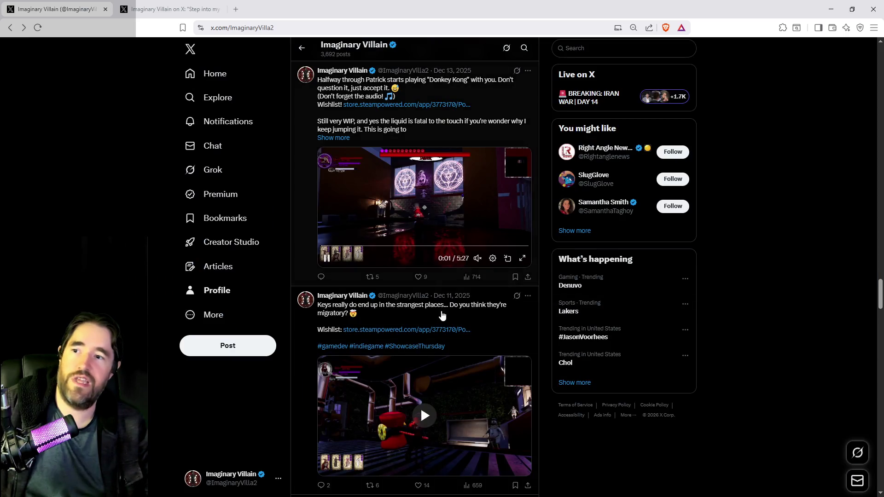
scroll(454, 368, up, 10)
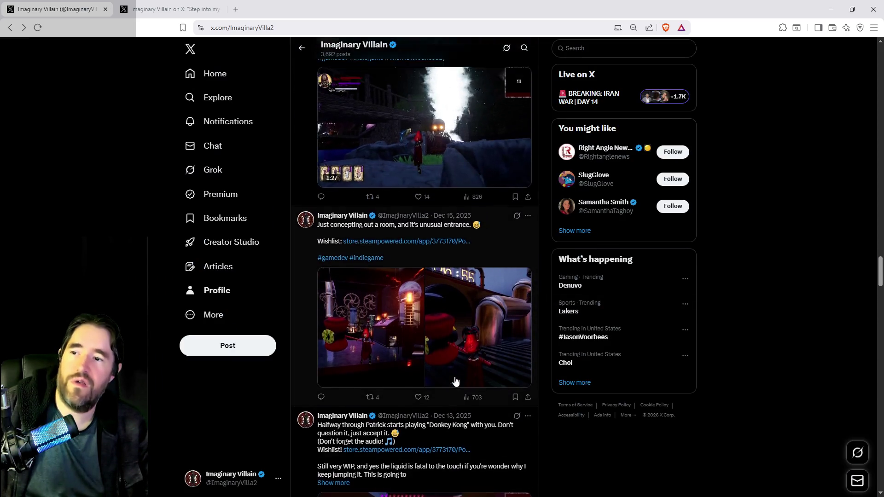
click(479, 358)
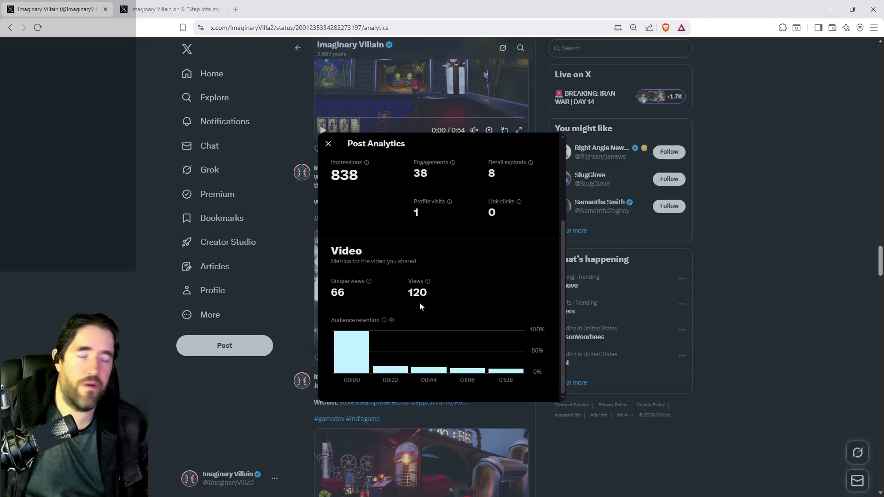
click(800, 340)
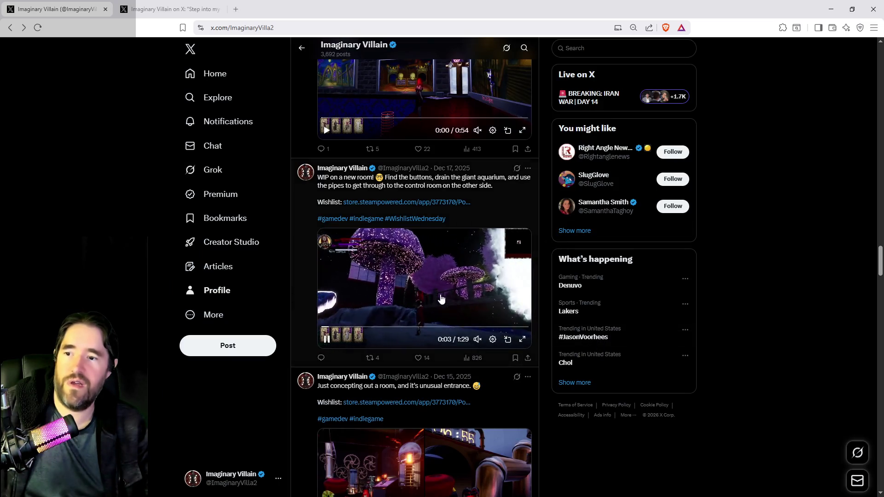
scroll(450, 352, down, 9)
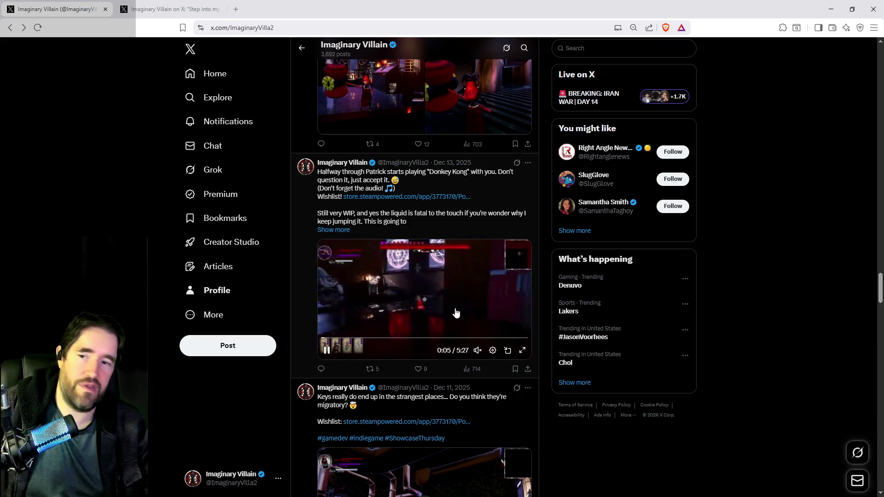
scroll(454, 318, up, 10)
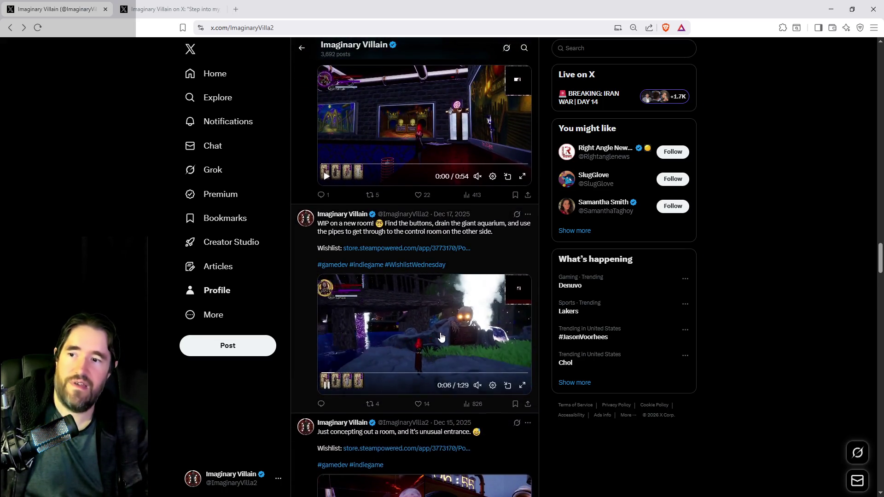
scroll(442, 337, up, 4)
click(475, 381)
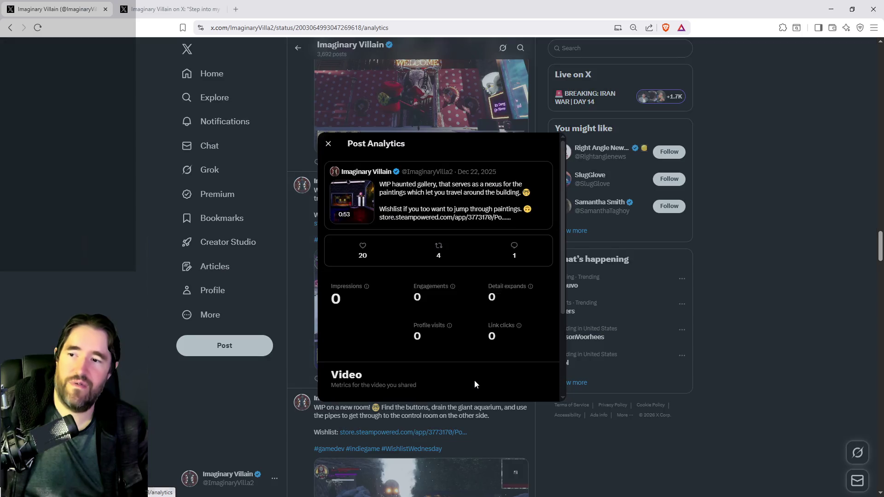
scroll(453, 331, down, 3)
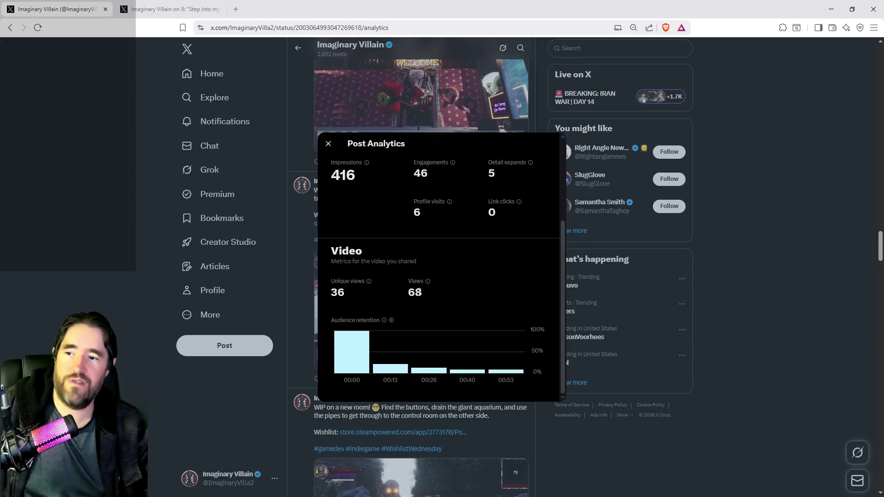
click(739, 308)
scroll(463, 354, up, 4)
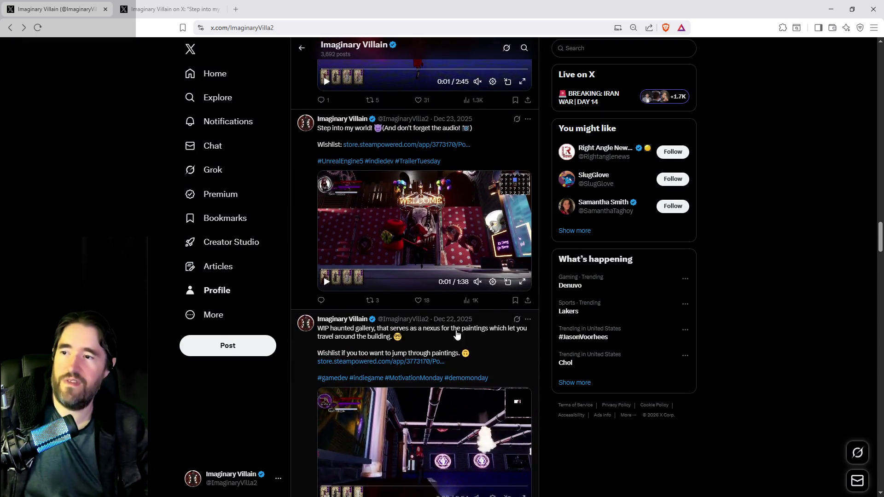
scroll(466, 316, up, 5)
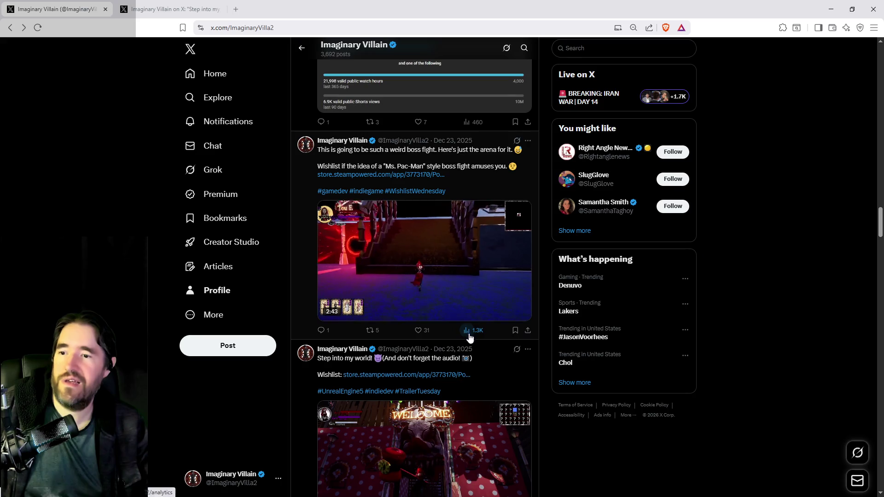
scroll(466, 341, up, 1)
click(472, 374)
scroll(445, 339, down, 3)
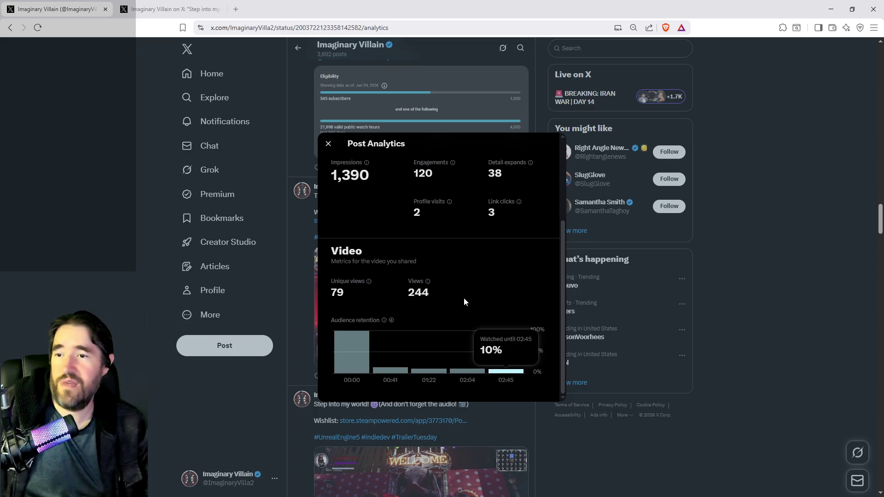
scroll(469, 306, up, 5)
click(736, 314)
scroll(460, 380, up, 7)
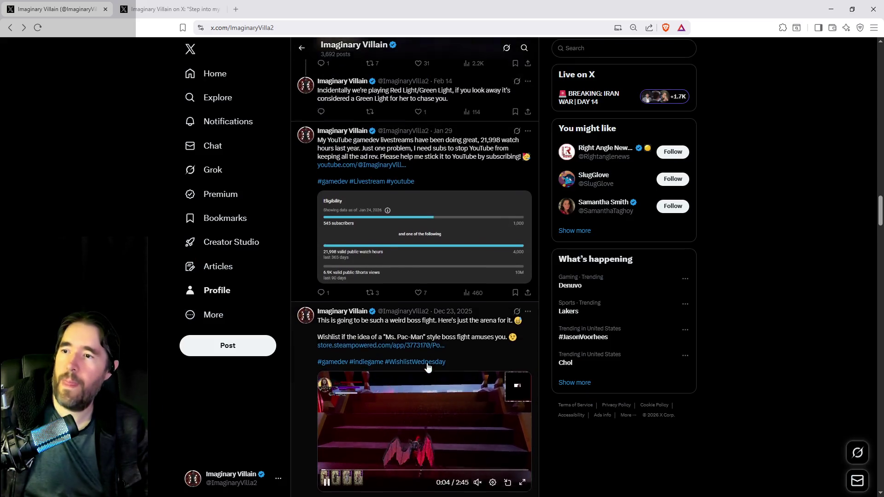
click(466, 261)
scroll(386, 307, down, 3)
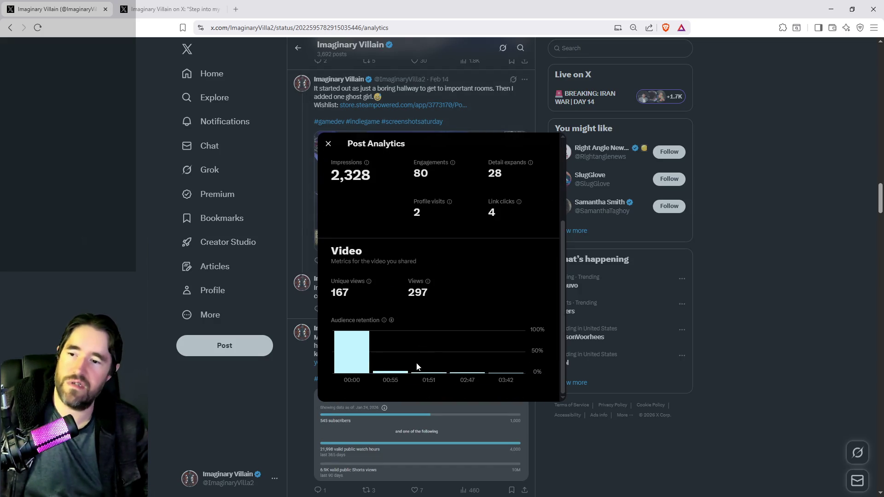
mouse_move(404, 376)
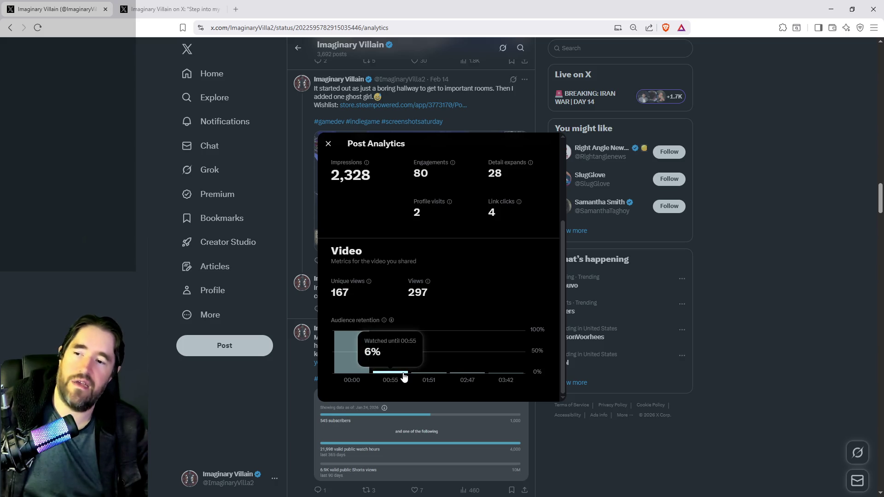
scroll(501, 374, down, 1)
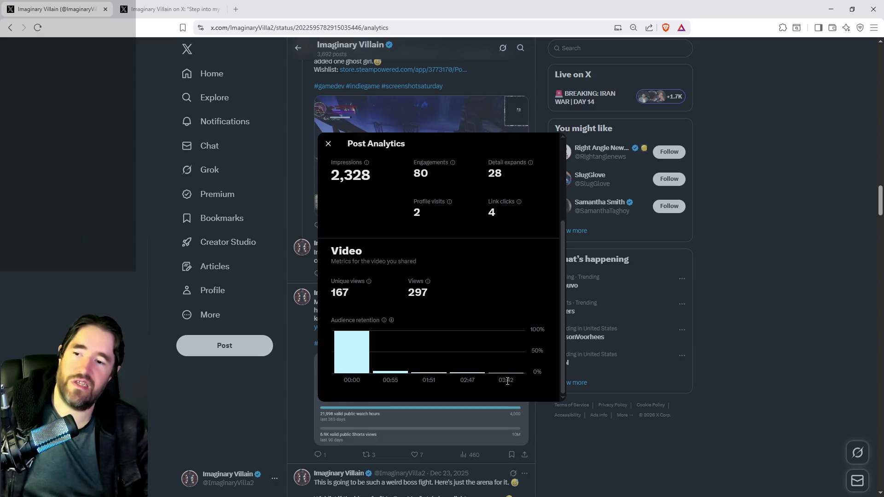
mouse_move(507, 374)
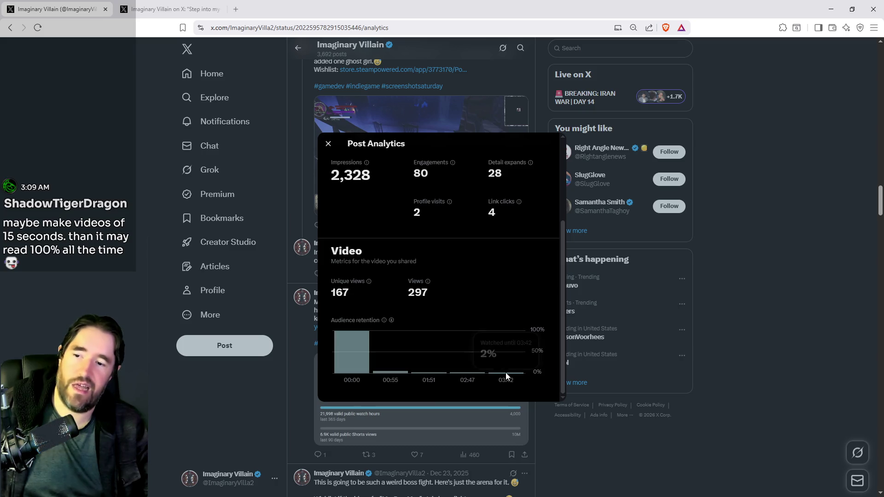
scroll(507, 376, down, 1)
scroll(506, 376, down, 1)
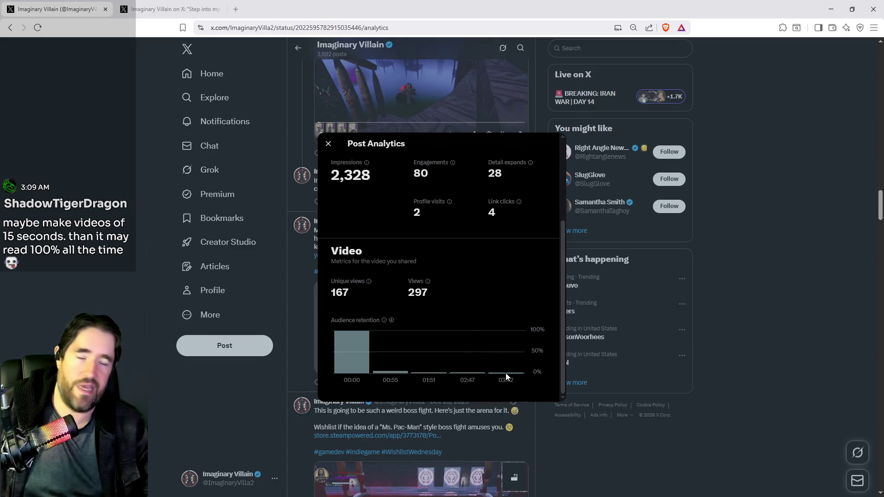
scroll(835, 360, down, 1)
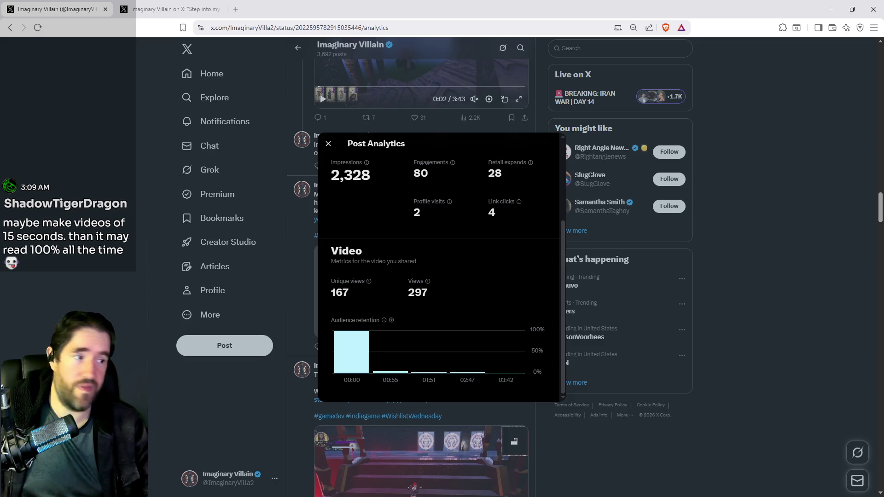
click(721, 435)
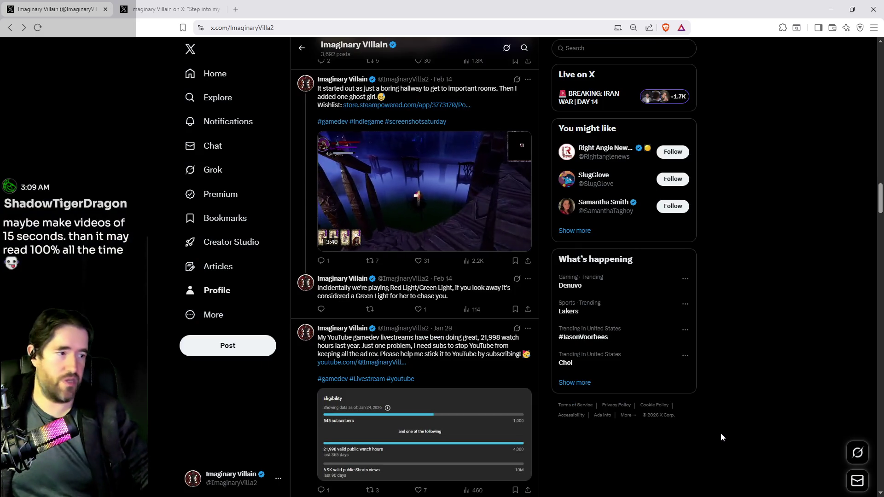
mouse_move(376, 160)
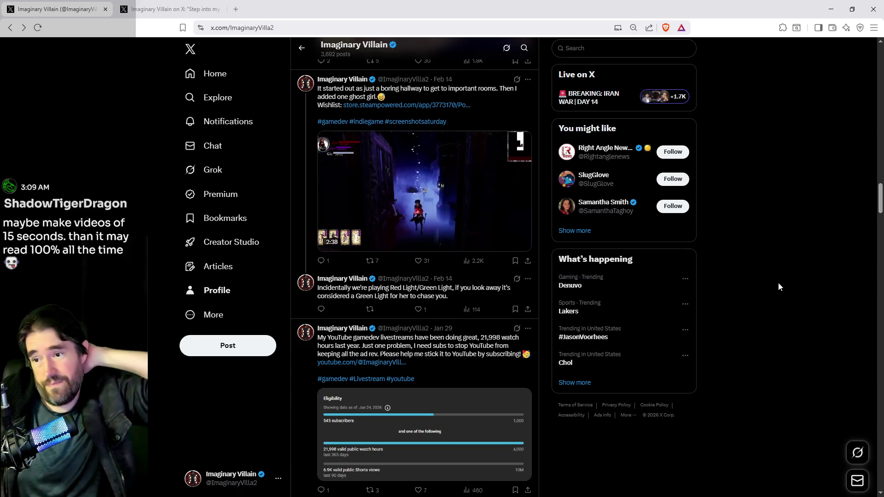
scroll(409, 271, up, 15)
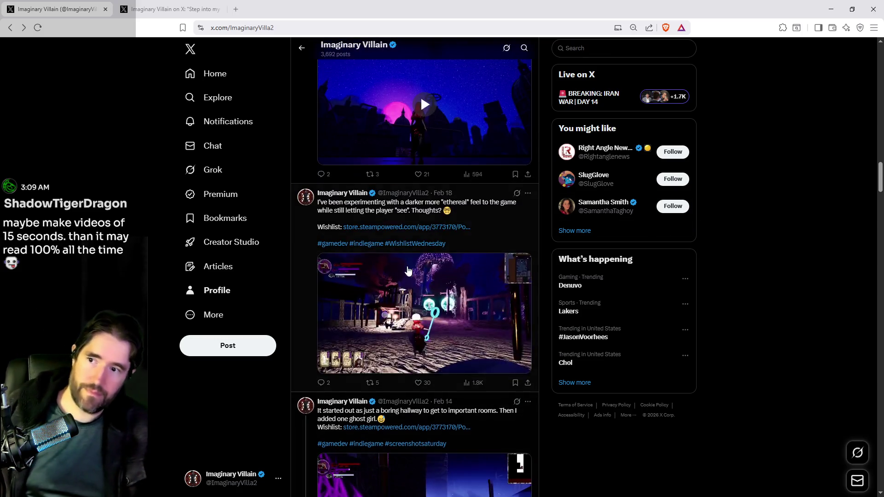
scroll(408, 271, up, 15)
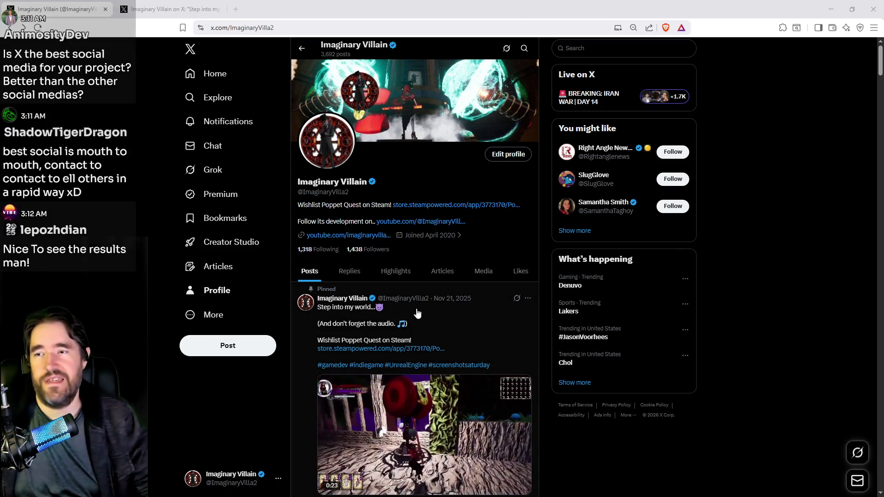
click(237, 10)
- Load imgur.com in the new tab and move the browser window over the Unreal Editor
text(imgur)
key(Return)
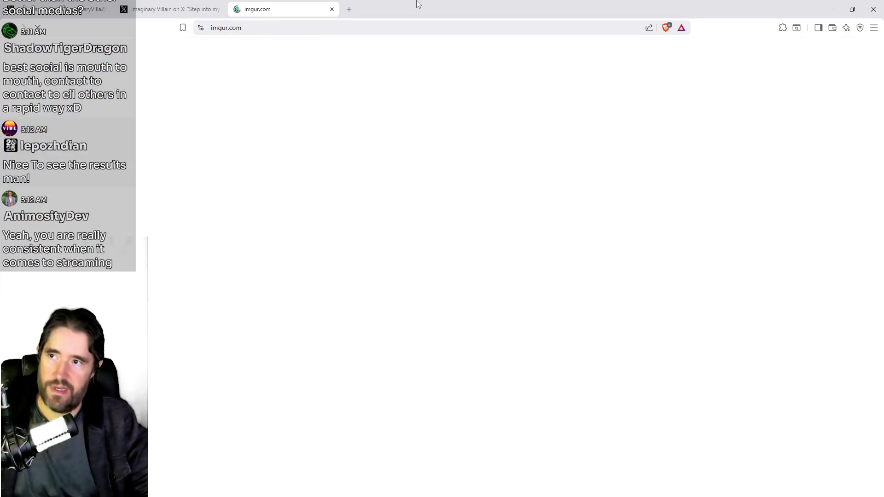
key(alt+Tab)
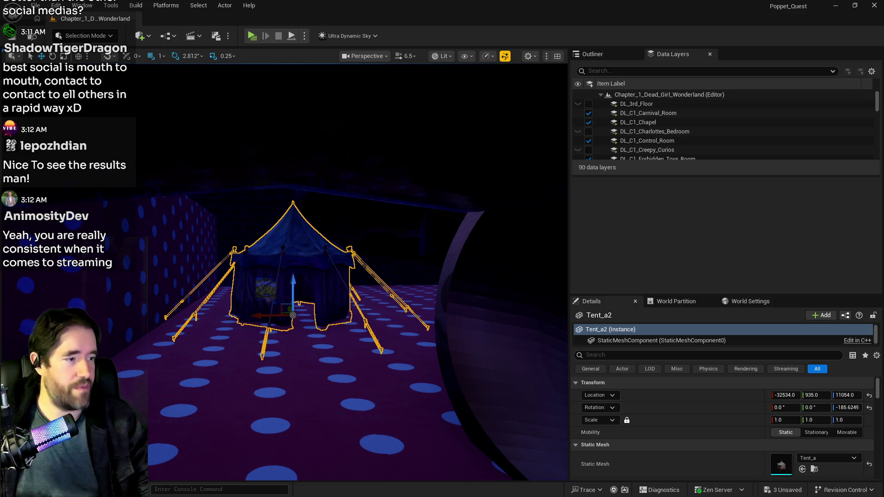
mouse_move(883, 51)
mouse_down()
mouse_move(556, 65)
mouse_move(542, 46)
mouse_move(557, 37)
mouse_up()
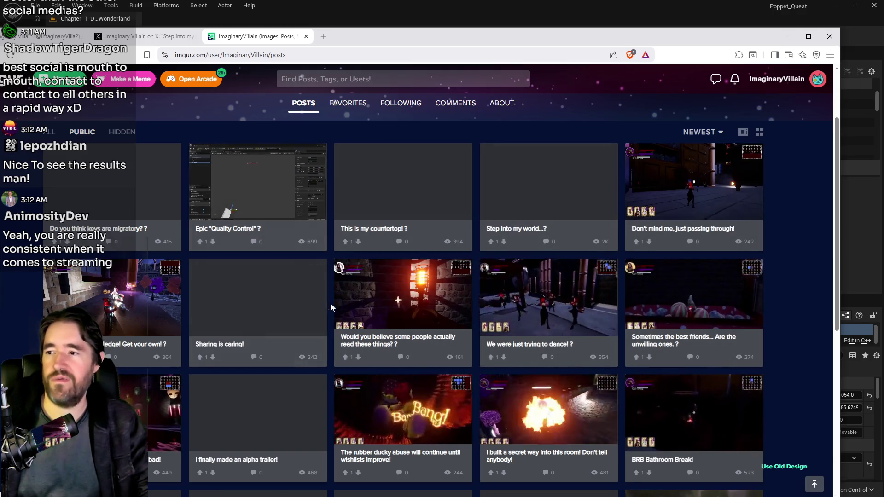
- Scroll the posts and open 'Dolls end up in the strangest places...'
scroll(350, 294, down, 1)
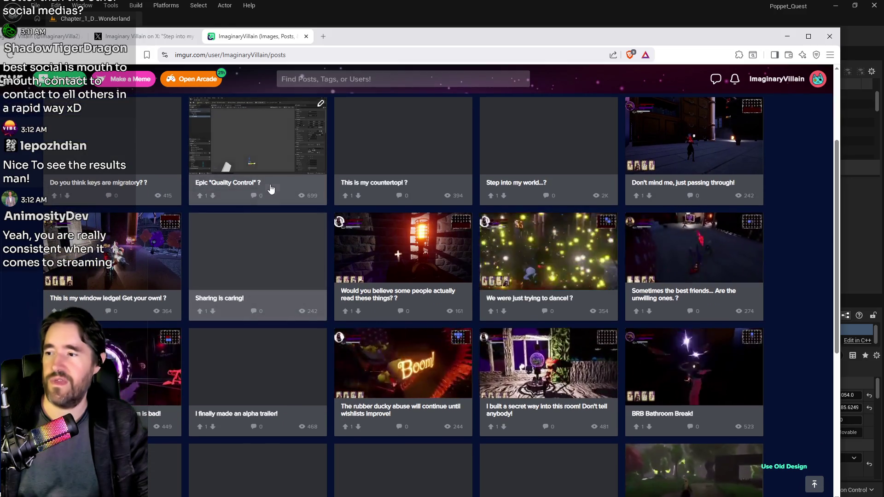
scroll(304, 365, down, 3)
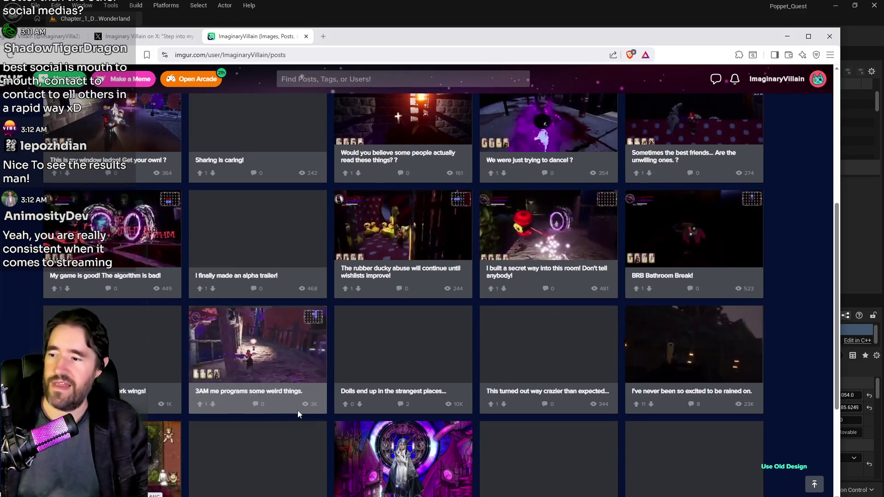
scroll(305, 366, down, 2)
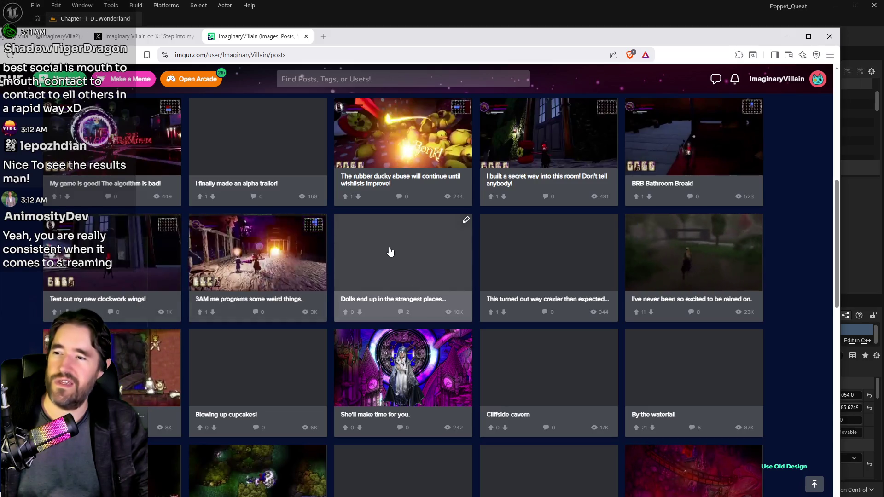
click(404, 268)
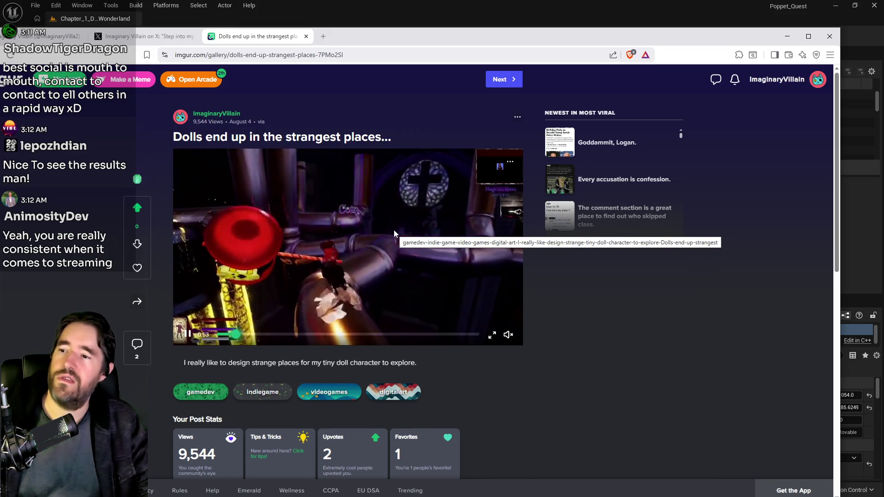
- Maximize the browser window and go back from the Dolls post to the posts gallery
scroll(479, 308, down, 3)
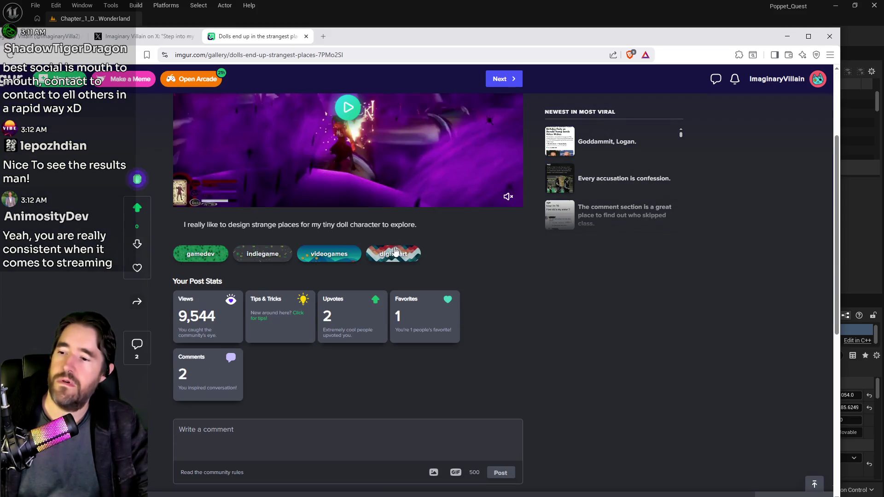
scroll(489, 313, up, 2)
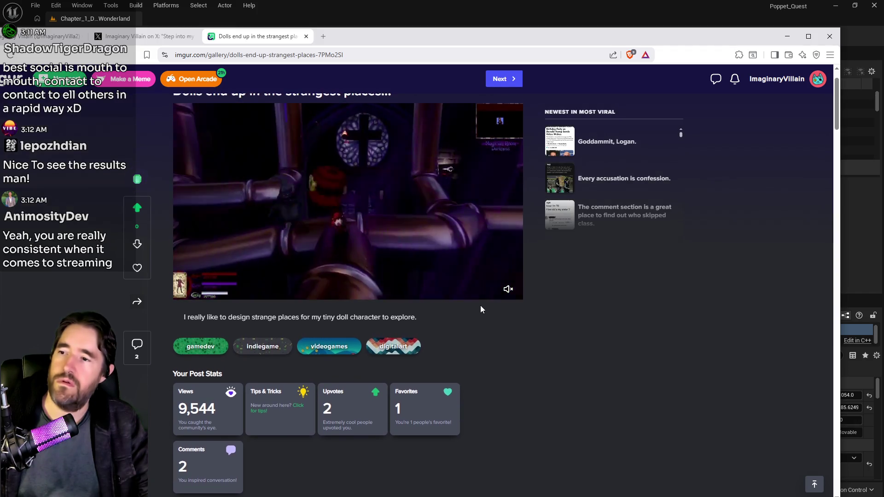
scroll(479, 305, up, 1)
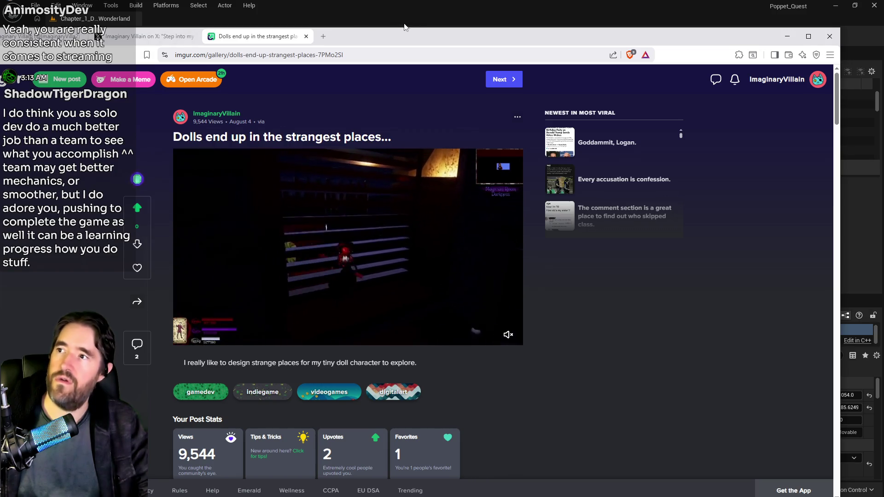
drag(423, 42, 431, 42)
double_click(432, 43)
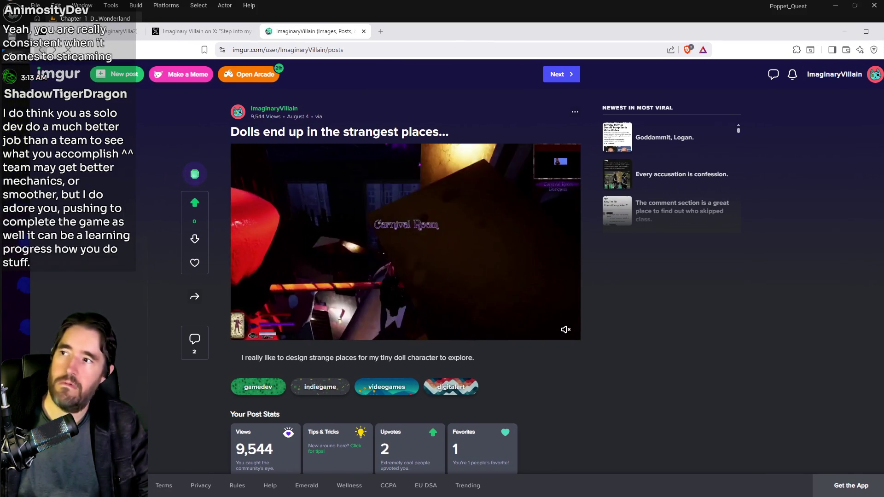
key(alt+Left)
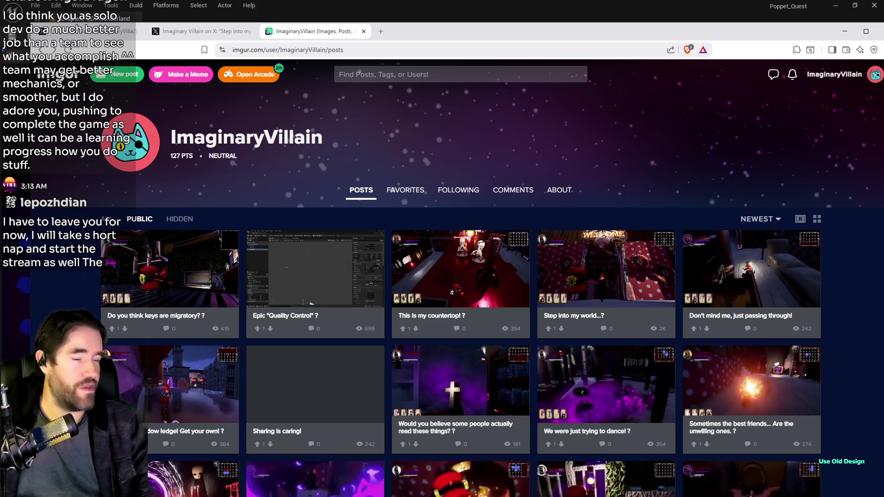
mouse_move(502, 31)
mouse_down()
mouse_move(504, 20)
mouse_move(482, 15)
mouse_up()
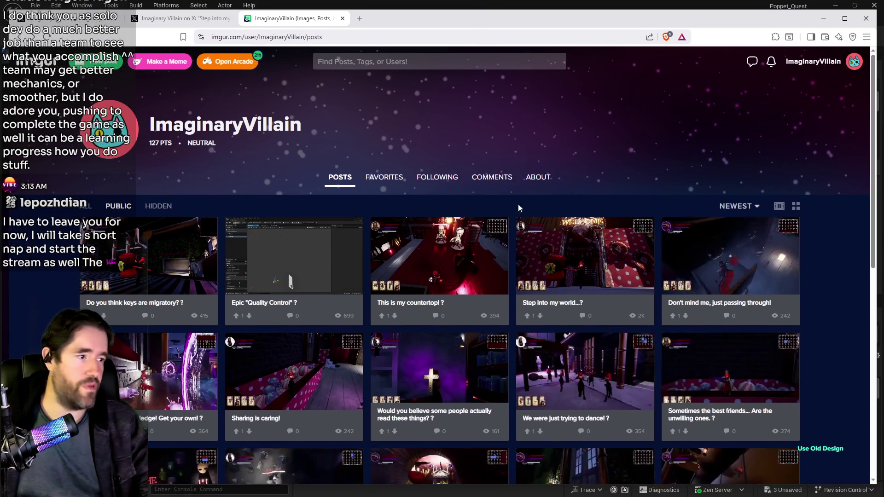
scroll(378, 359, down, 4)
scroll(378, 358, down, 5)
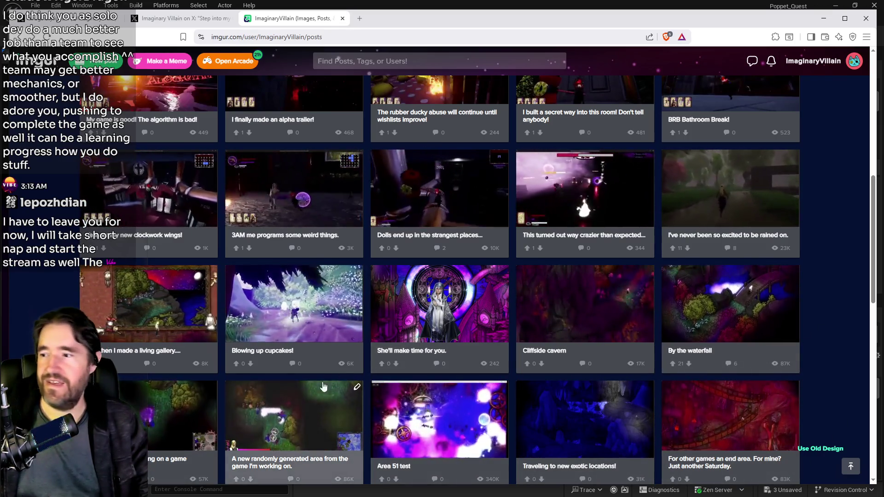
scroll(417, 344, down, 3)
scroll(824, 392, up, 7)
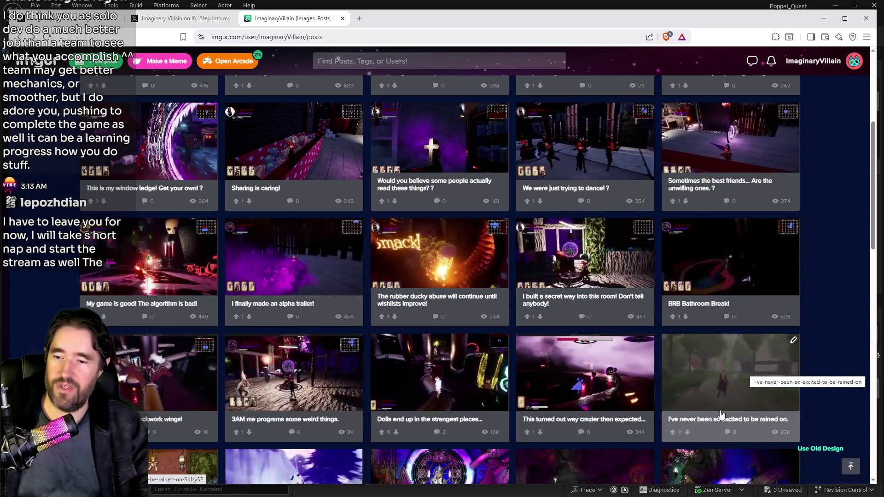
click(728, 358)
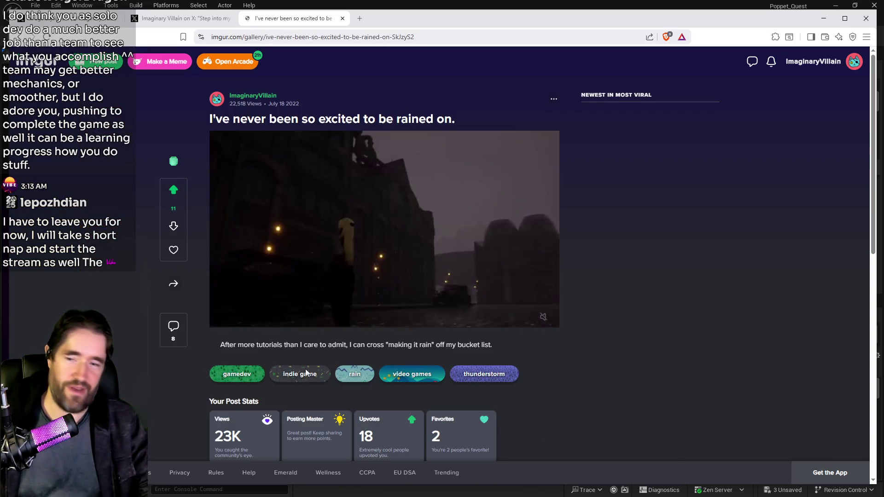
- Play the rain post's video full screen, exit it, then return to the posts grid
scroll(271, 322, down, 1)
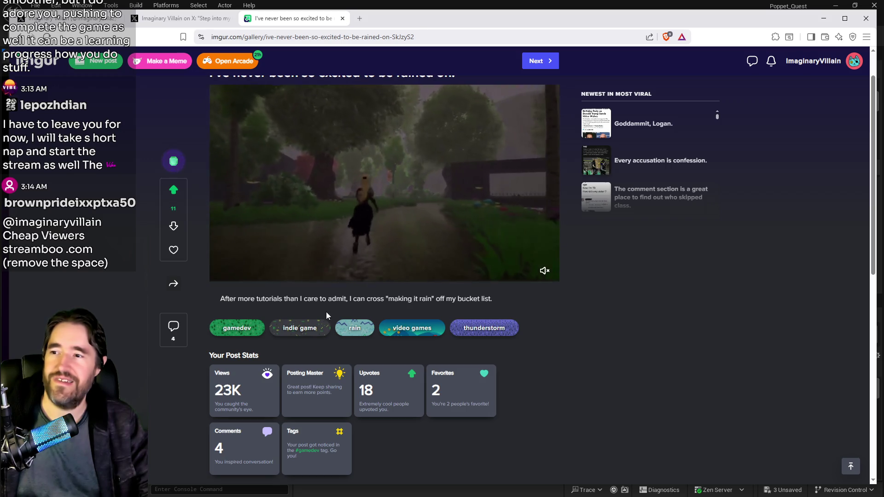
click(528, 271)
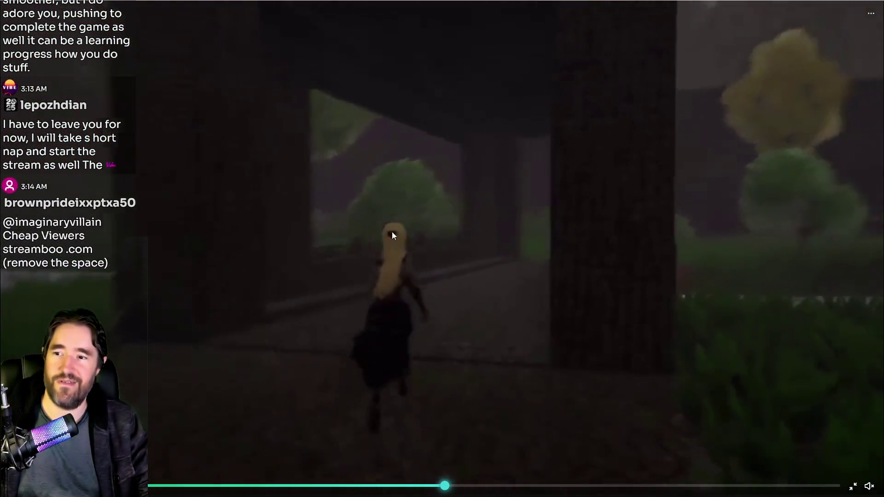
click(853, 487)
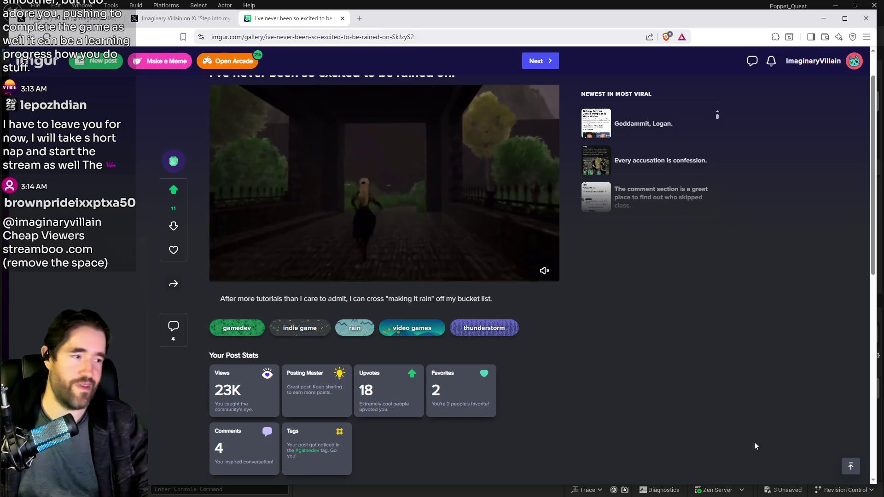
scroll(385, 314, down, 3)
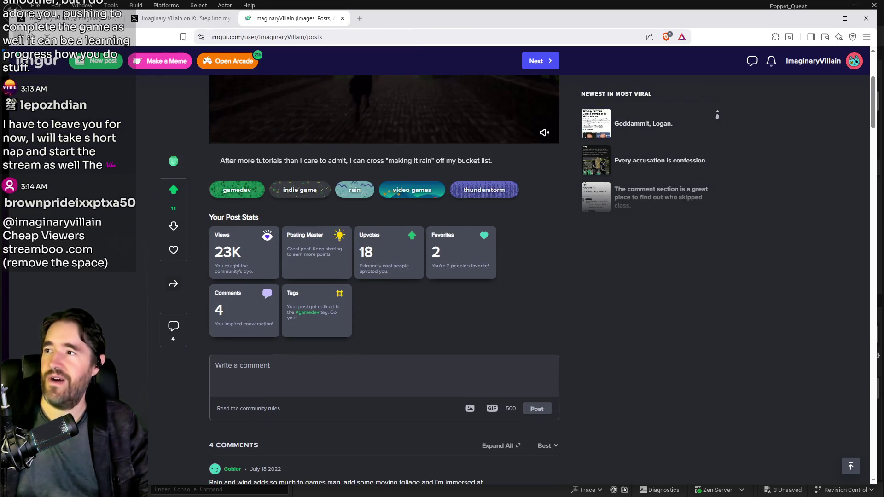
click(21, 36)
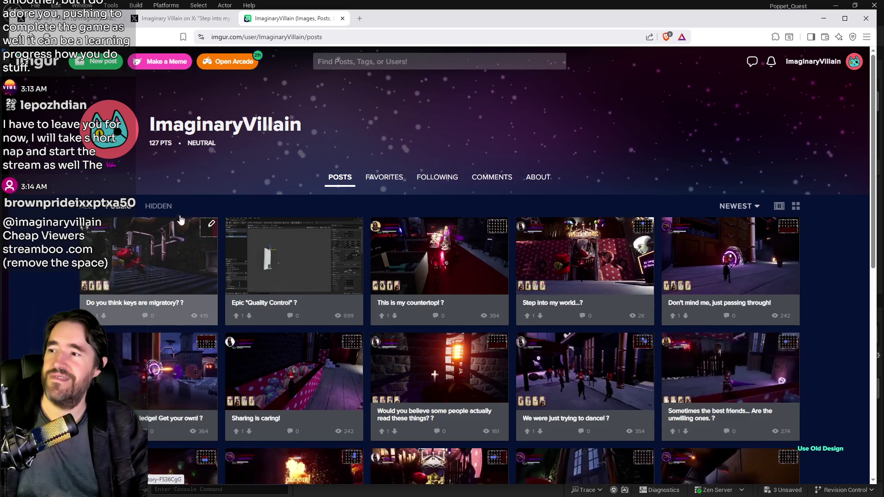
- Browse the HIDDEN posts grid, then drag the browser aside to reveal the Unreal level
click(158, 206)
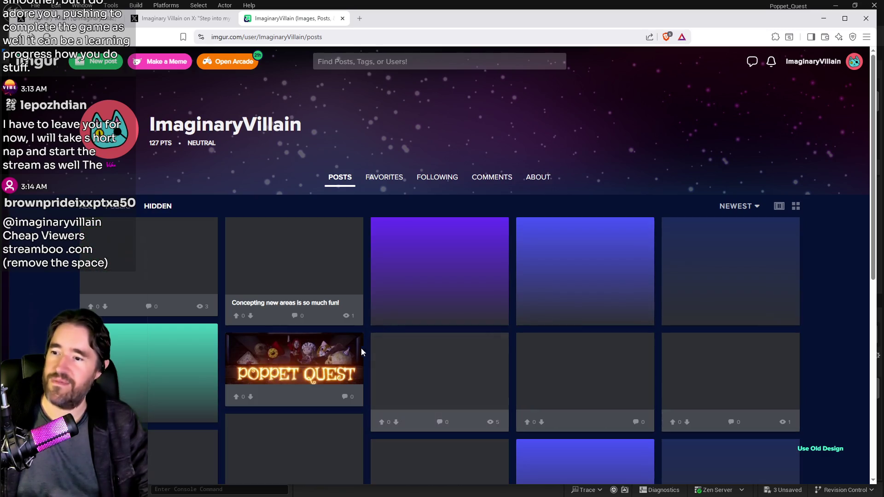
scroll(378, 350, down, 10)
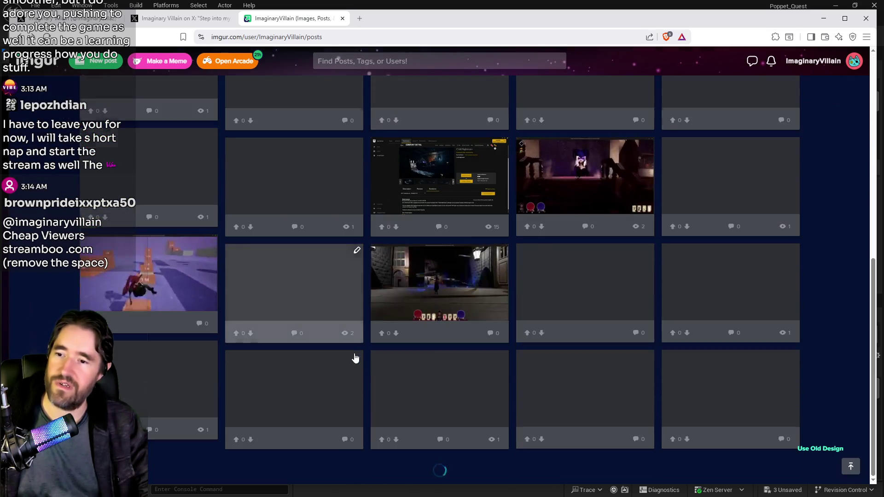
scroll(433, 329, down, 6)
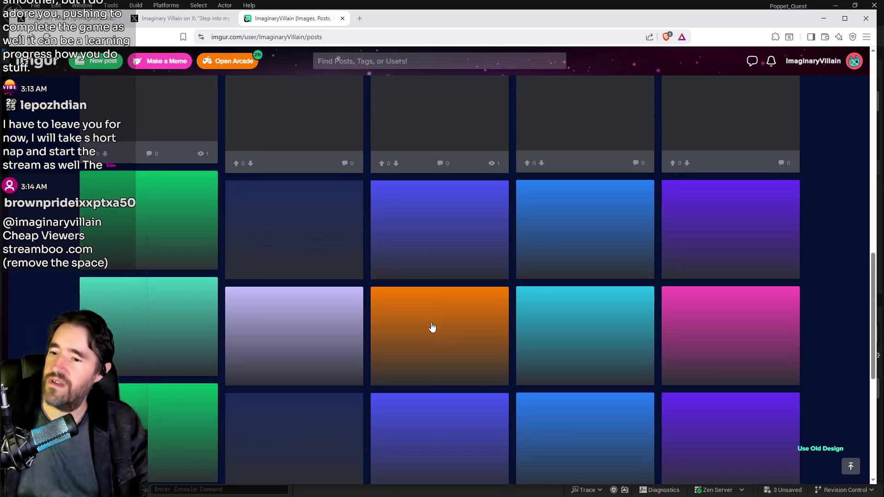
scroll(432, 327, down, 3)
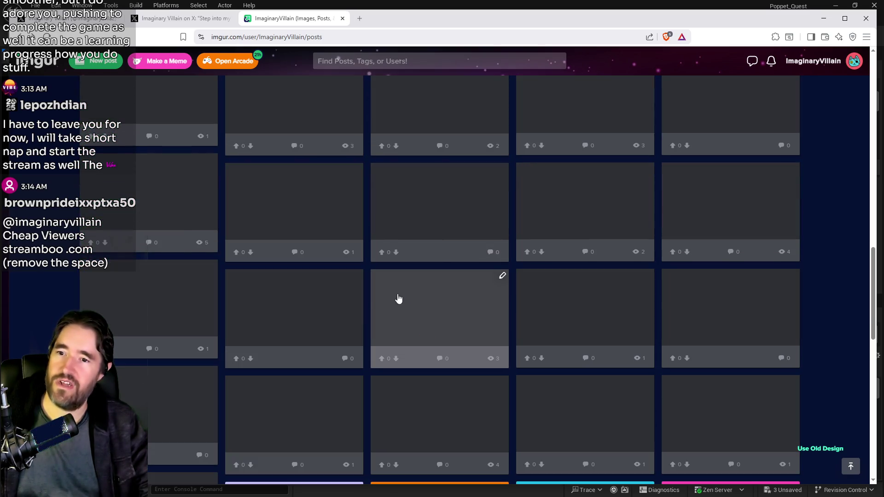
scroll(401, 295, down, 7)
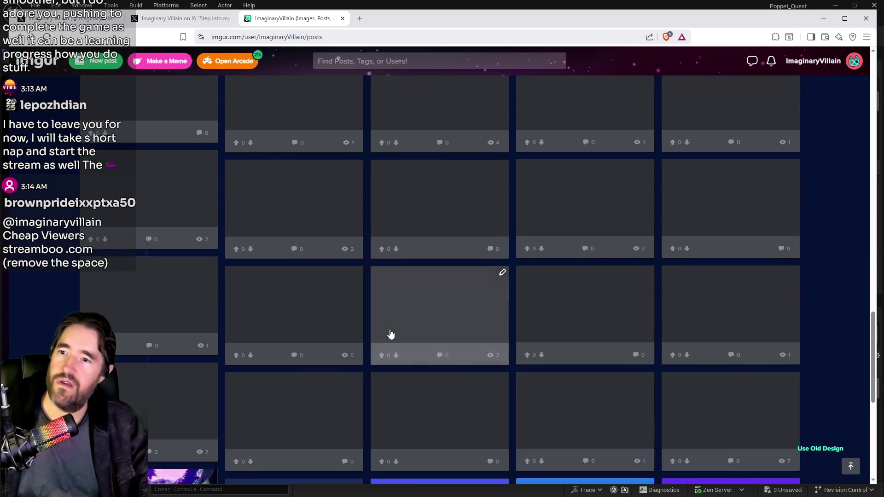
scroll(429, 270, down, 8)
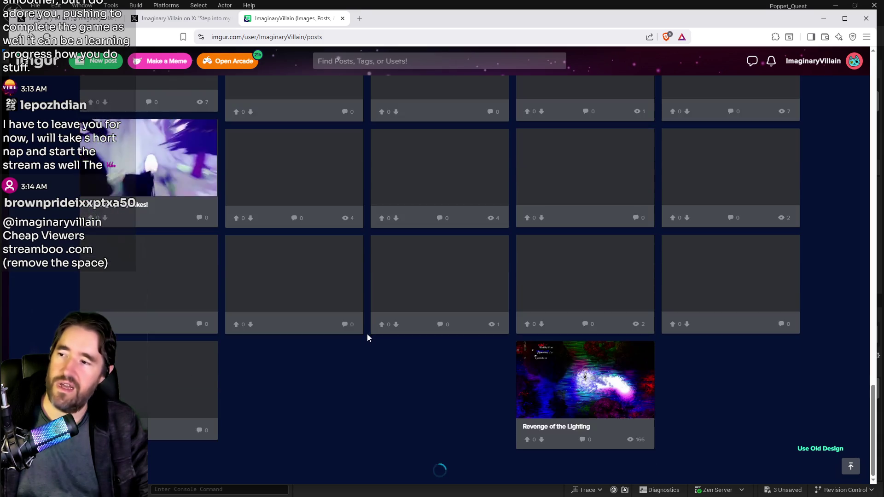
scroll(436, 282, up, 3)
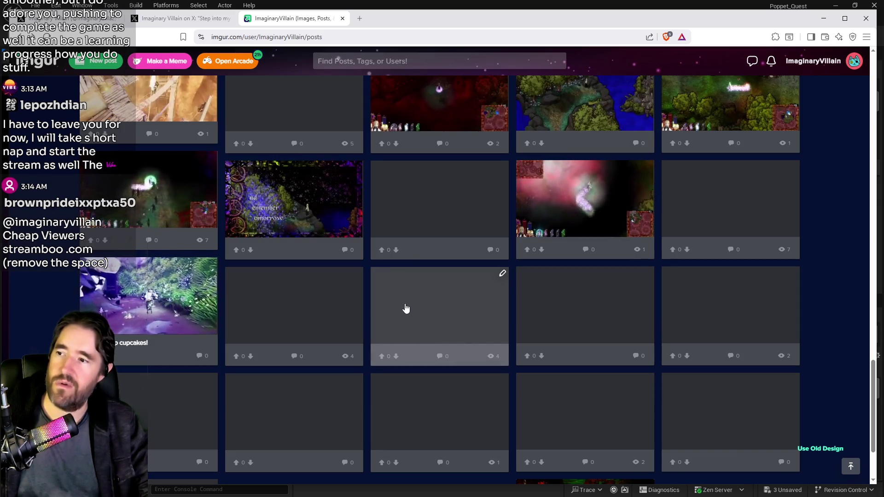
scroll(476, 321, up, 5)
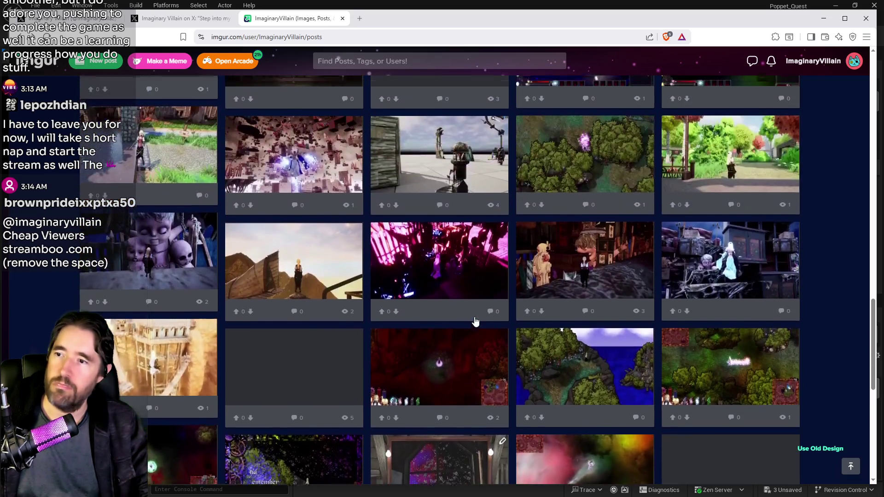
scroll(475, 322, down, 6)
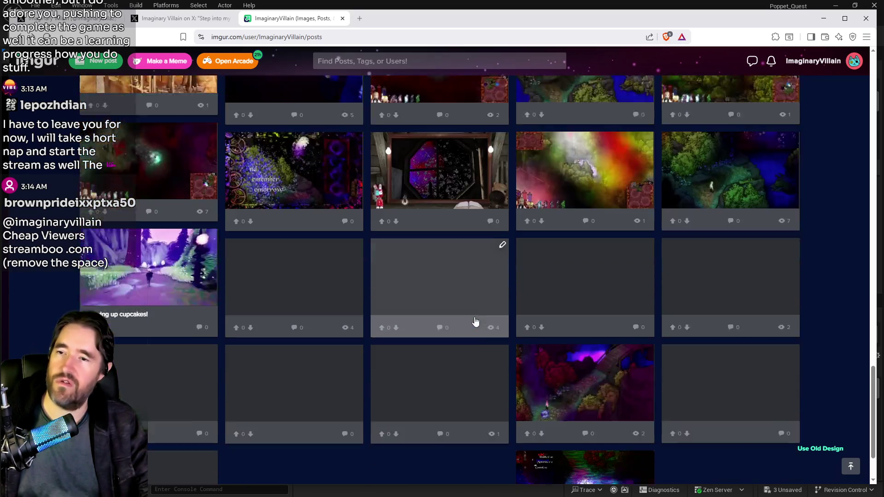
scroll(476, 322, down, 2)
mouse_move(464, 26)
mouse_down()
mouse_move(612, 72)
mouse_move(883, 92)
mouse_up()
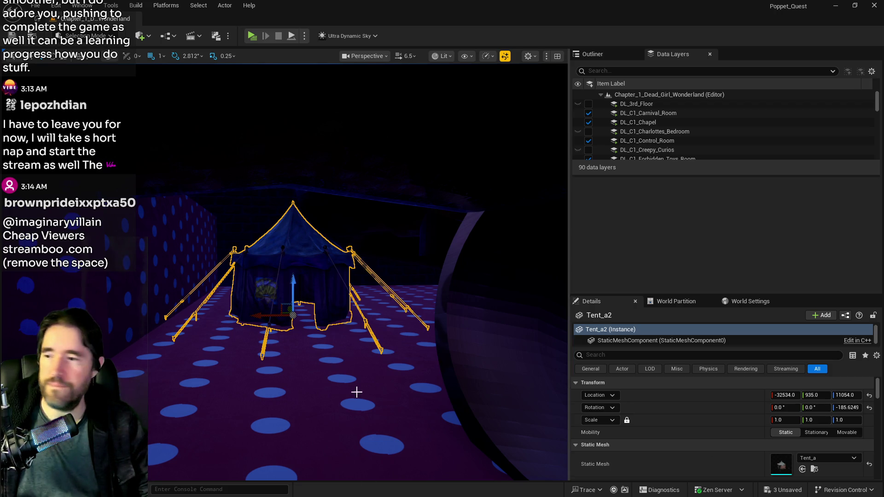
mouse_move(329, 374)
mouse_down()
mouse_move(330, 260)
mouse_move(339, 241)
mouse_move(399, 376)
mouse_up()
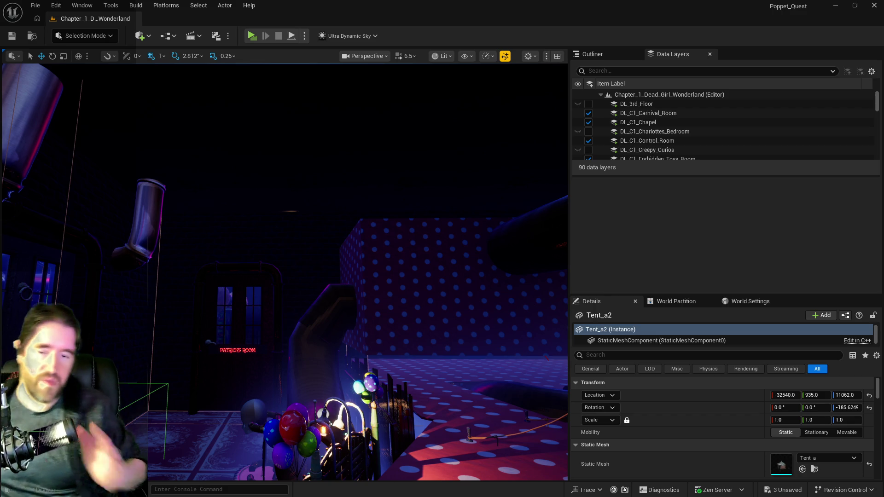
key(f)
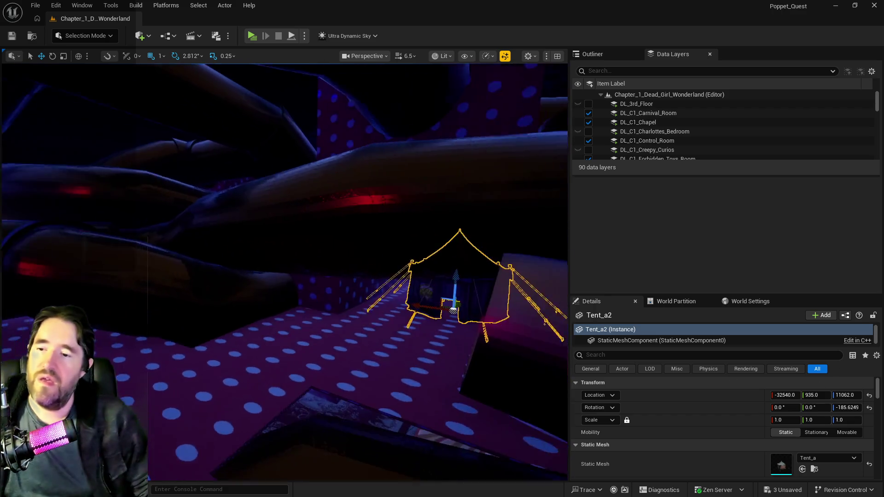
scroll(334, 369, up, 3)
scroll(339, 373, up, 3)
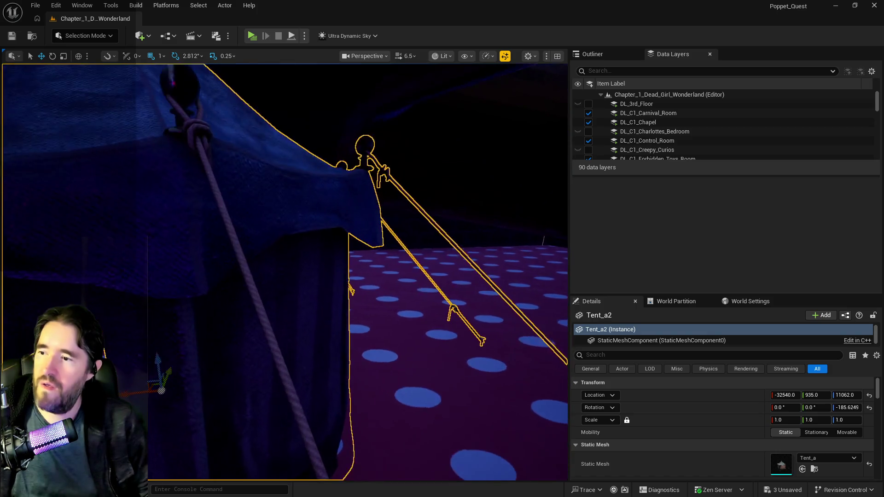
scroll(339, 373, down, 3)
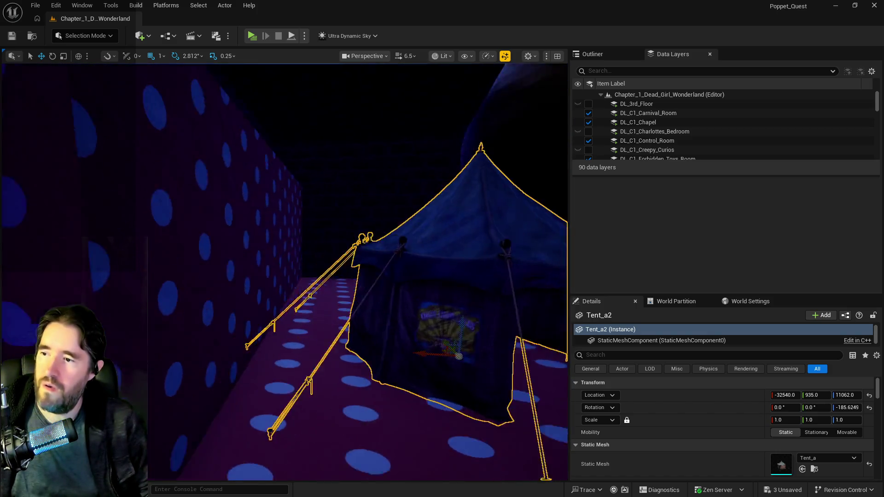
mouse_move(287, 347)
mouse_down()
mouse_move(207, 322)
mouse_move(194, 345)
mouse_up()
- Frame and orbit the viewport around the Tent_a2 carnival tent
key(f)
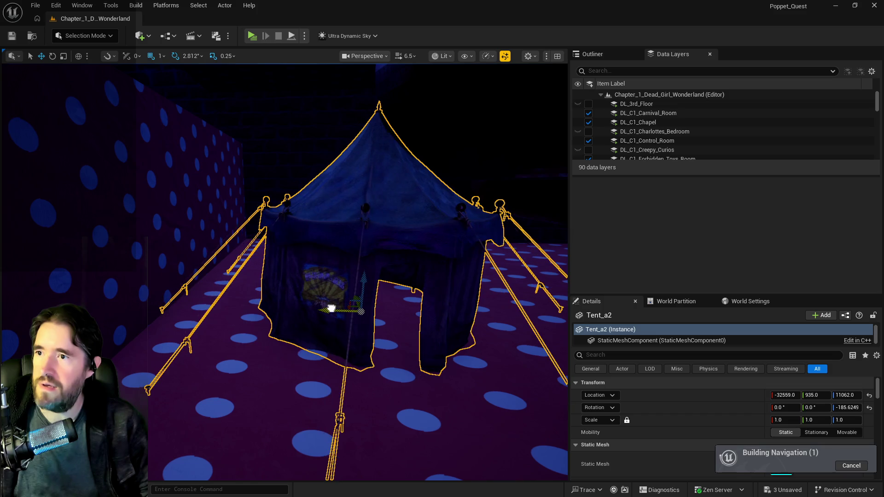
mouse_move(286, 350)
mouse_down()
mouse_move(350, 331)
mouse_move(295, 396)
mouse_move(286, 387)
mouse_move(294, 369)
mouse_move(304, 378)
mouse_up()
key(f)
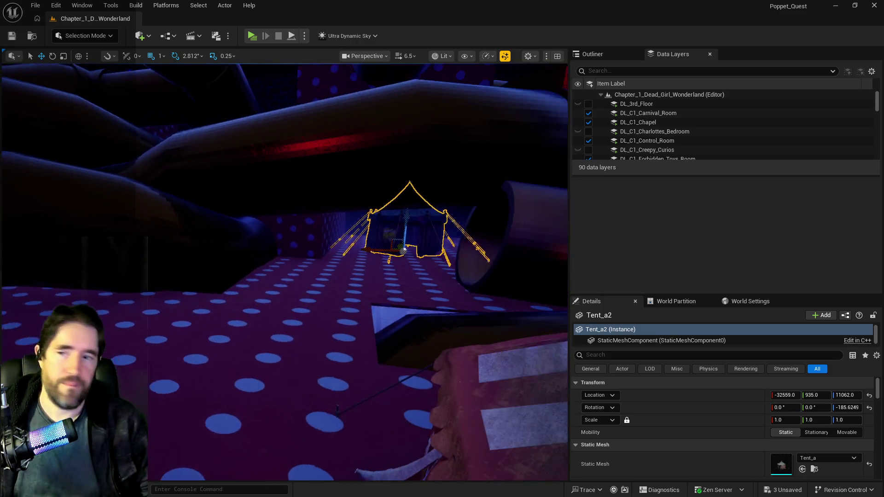
mouse_move(286, 277)
mouse_down()
mouse_move(277, 285)
mouse_move(299, 271)
mouse_move(286, 295)
mouse_move(295, 295)
mouse_move(276, 290)
mouse_move(290, 286)
mouse_up()
scroll(285, 271, up, 10)
mouse_move(537, 74)
mouse_down()
mouse_move(525, 83)
mouse_move(538, 74)
mouse_up()
- Show the Outliner and choose an option from Tent_a2's context menu
click(587, 55)
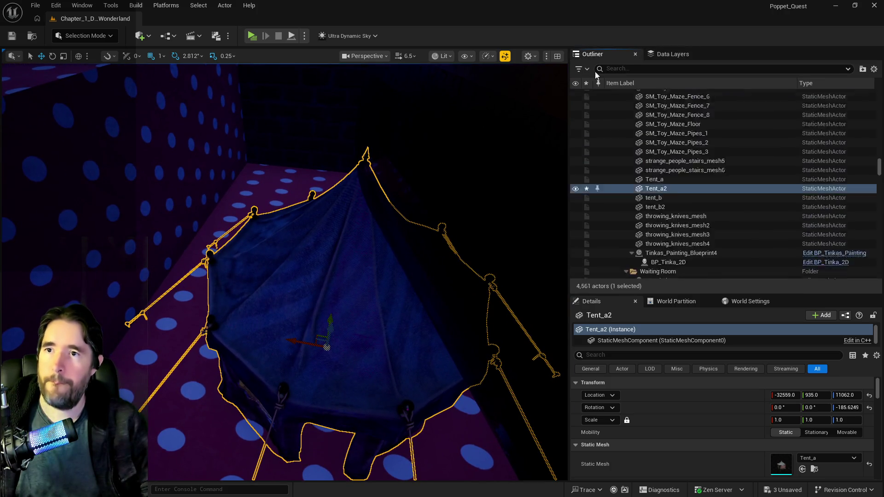
right_click(764, 226)
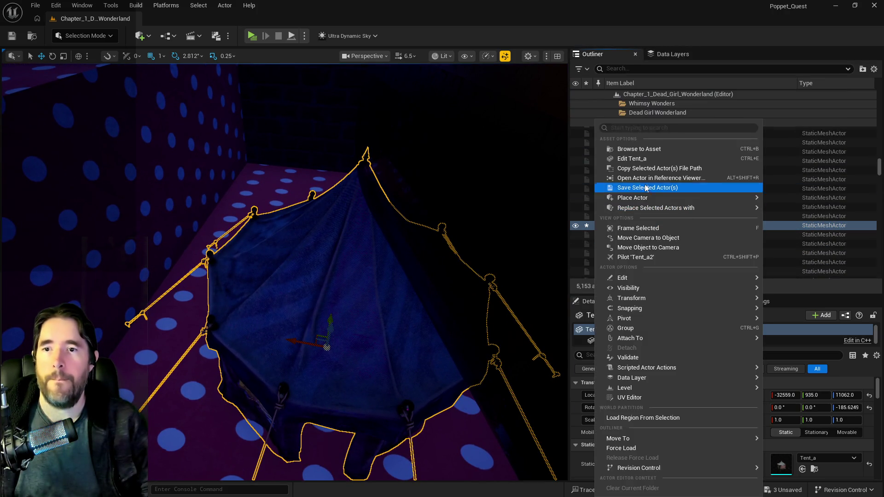
click(642, 163)
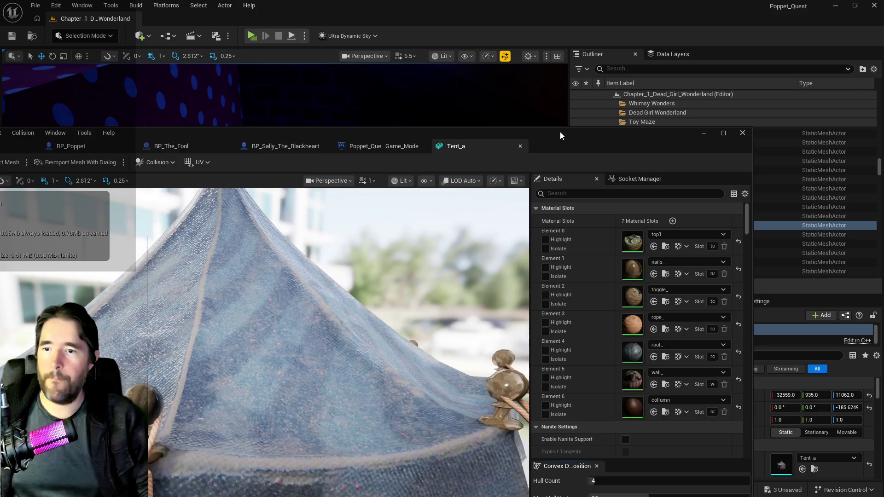
- Open the Tent_a mesh, filter Details by 'col', set Camera trace to Block, and save
double_click(560, 132)
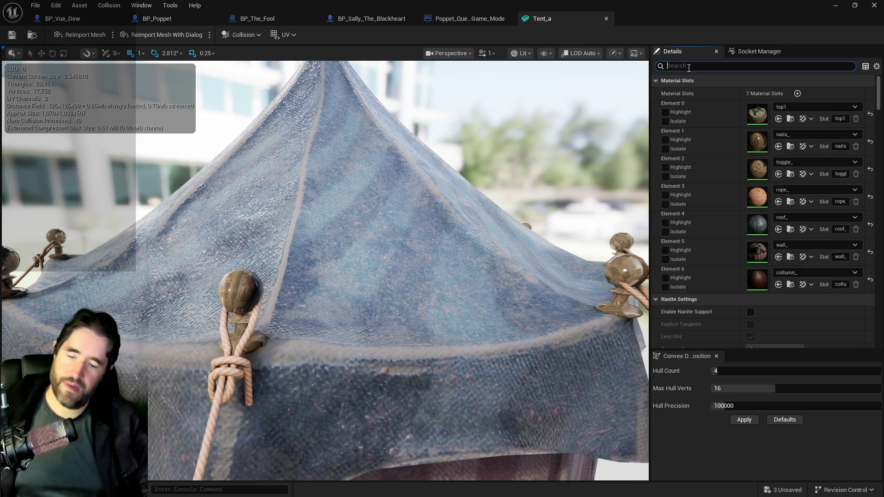
text(col)
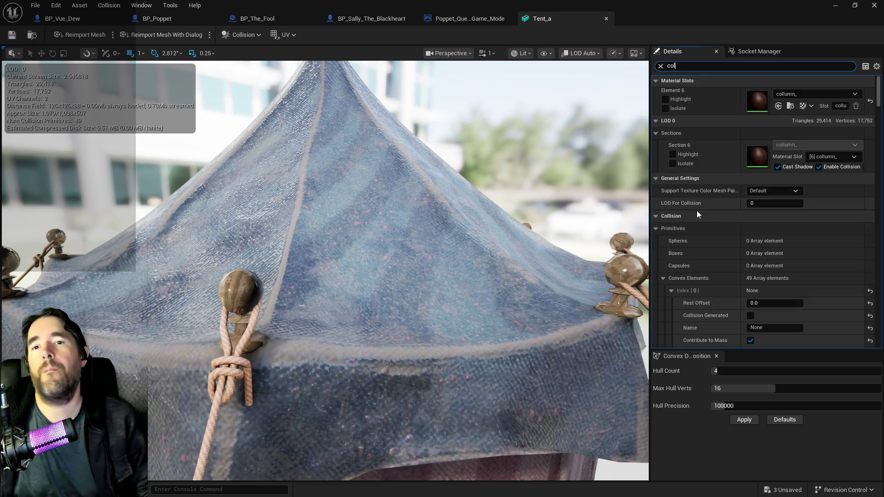
scroll(695, 228, down, 5)
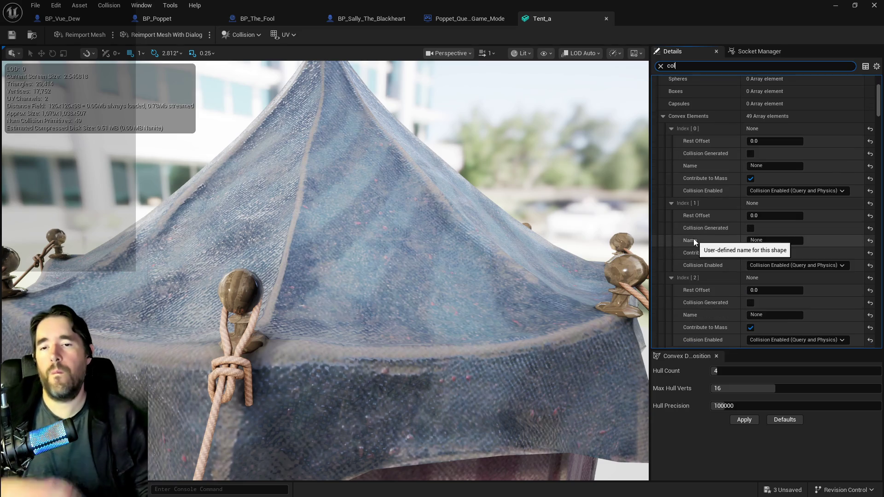
scroll(694, 239, down, 2)
scroll(694, 238, up, 3)
scroll(694, 238, up, 3)
scroll(693, 238, down, 2)
click(655, 155)
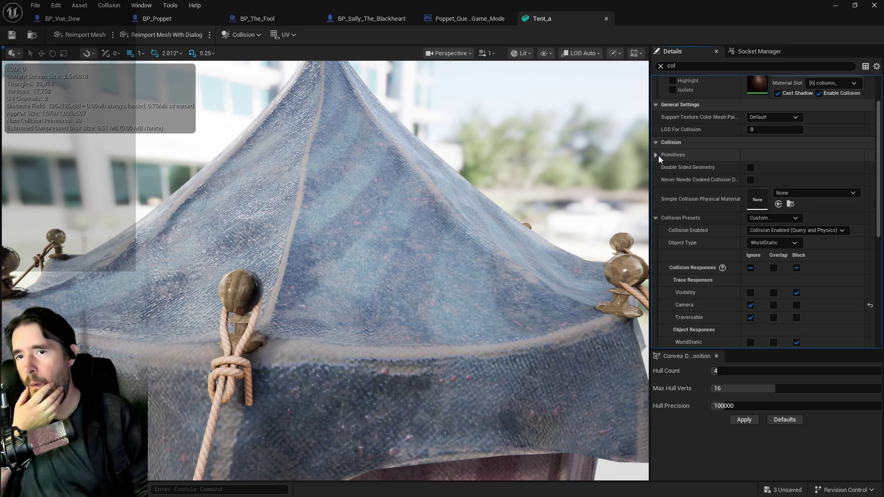
scroll(756, 291, down, 3)
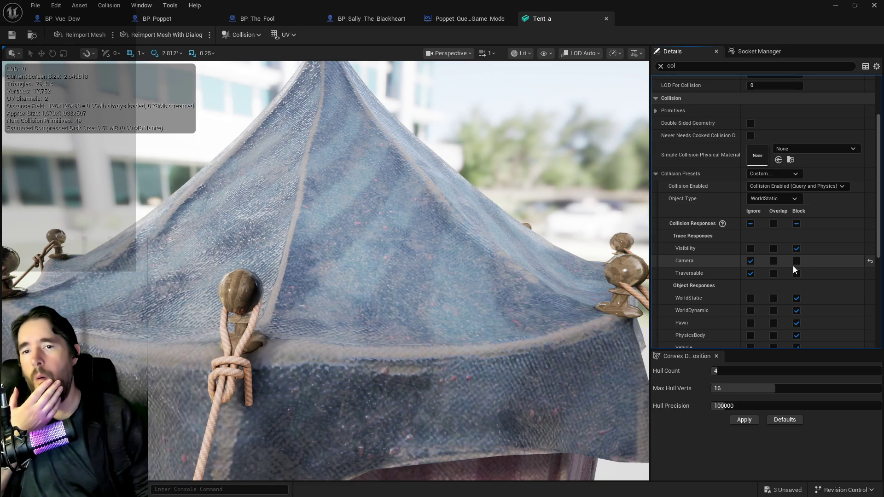
click(797, 261)
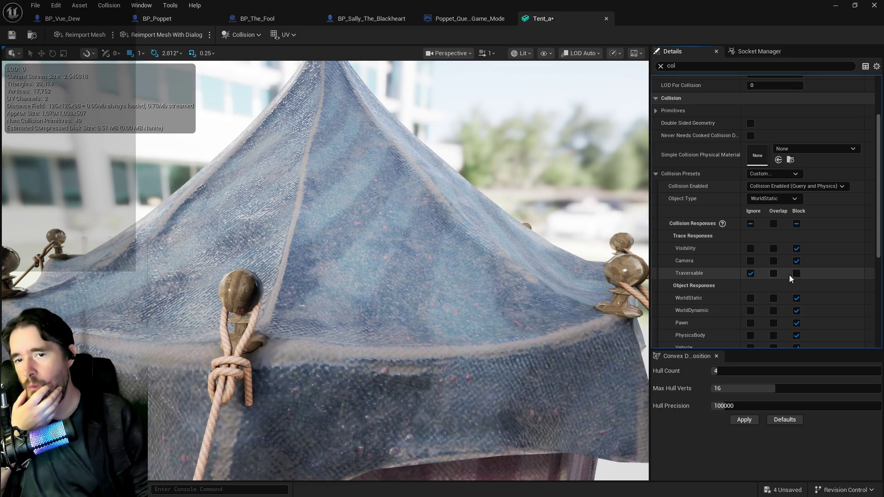
click(12, 41)
key(alt+Tab)
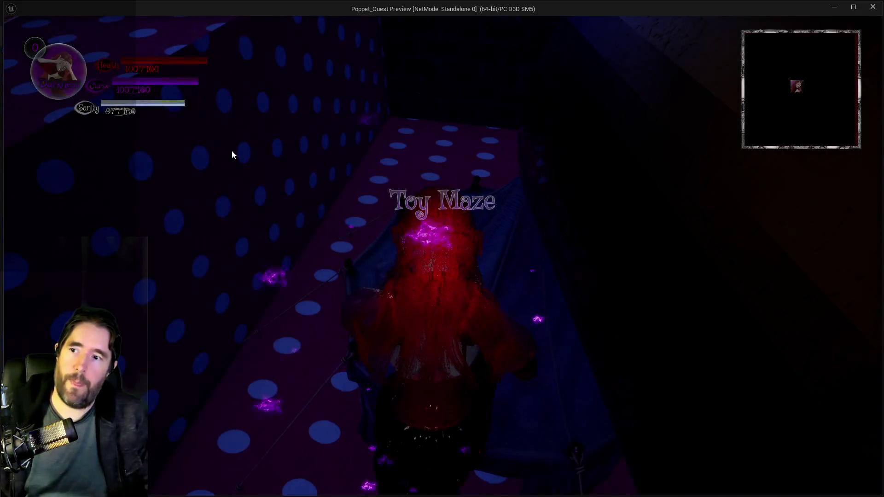
- Walk the character through the Toy Maze tent into the curtained room, then stop the playtest
key(w)
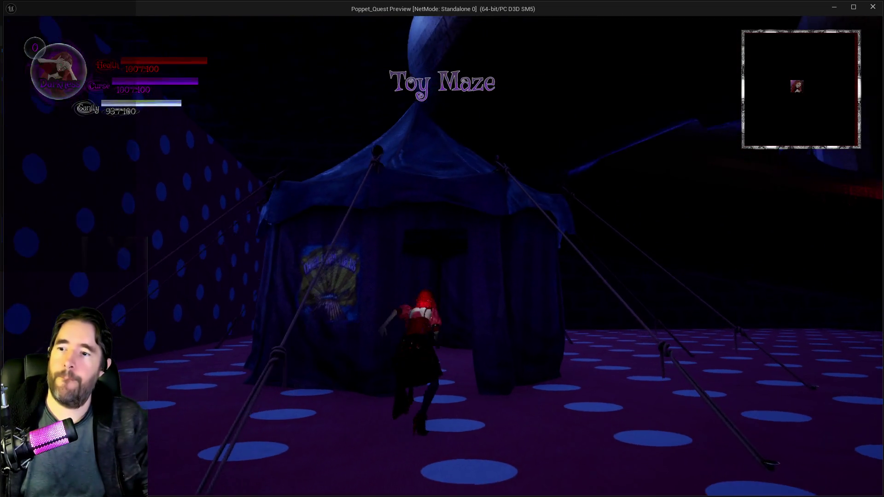
key(w)
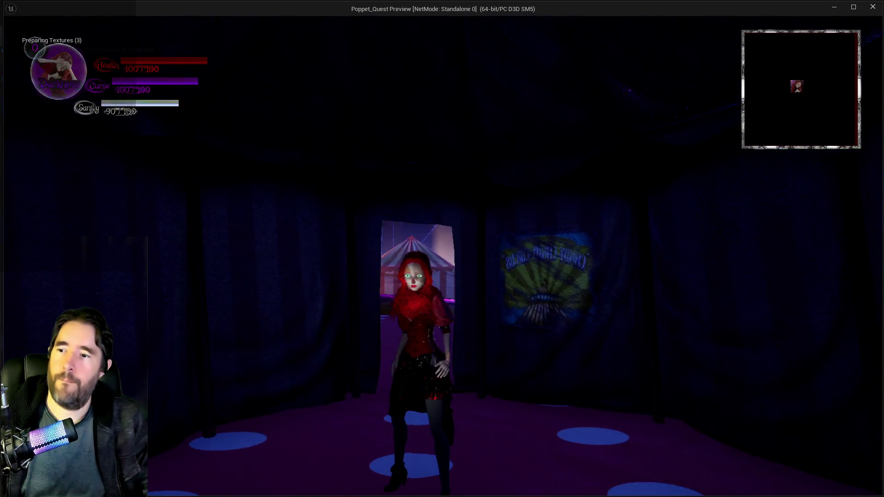
key(w)
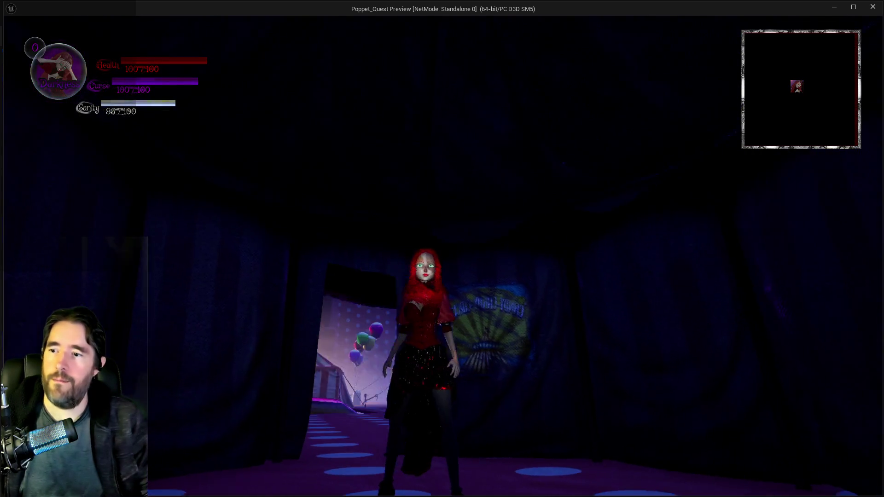
key(w)
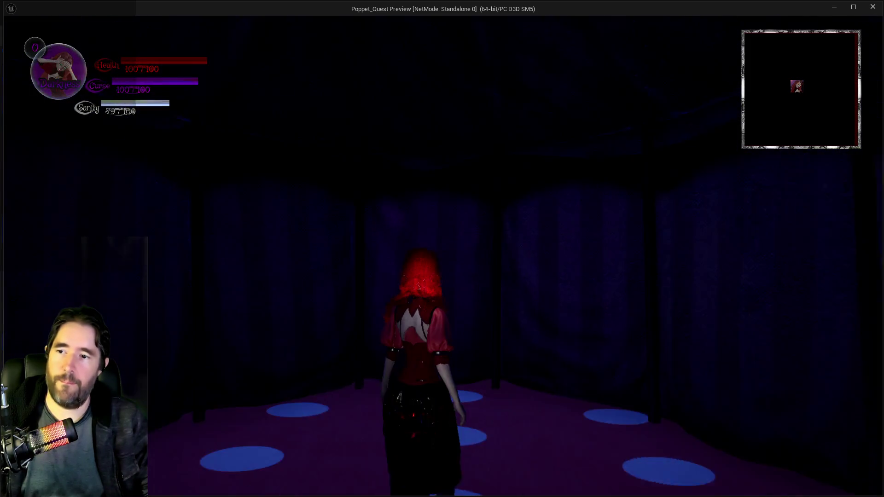
key(Escape)
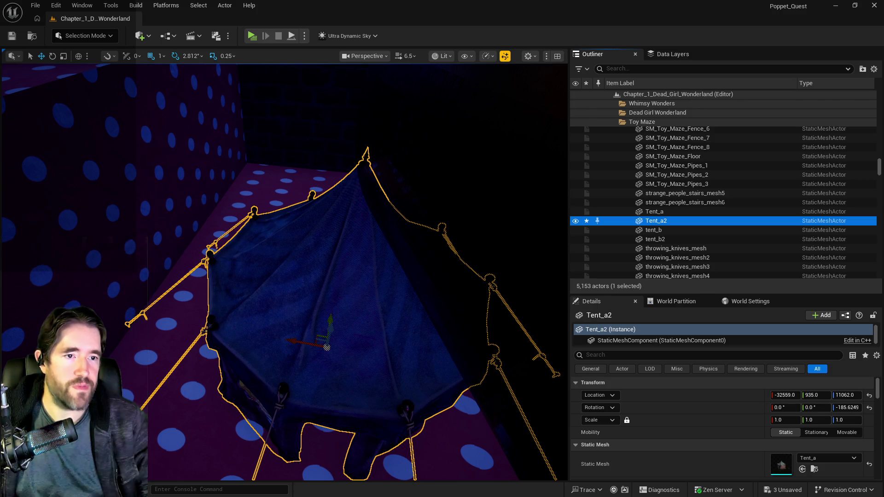
- Switch to the PQ To Do List document, selecting notes 10 and 11 and adjusting its window
key(alt+Tab)
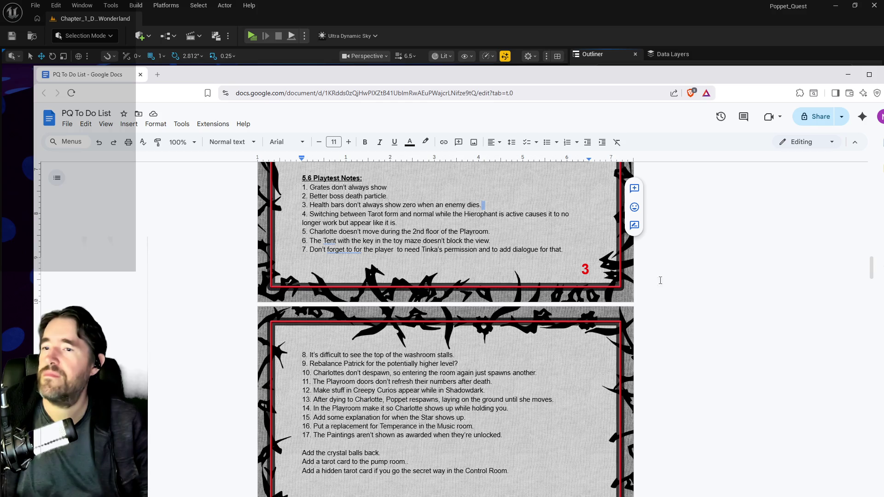
key(alt+Tab)
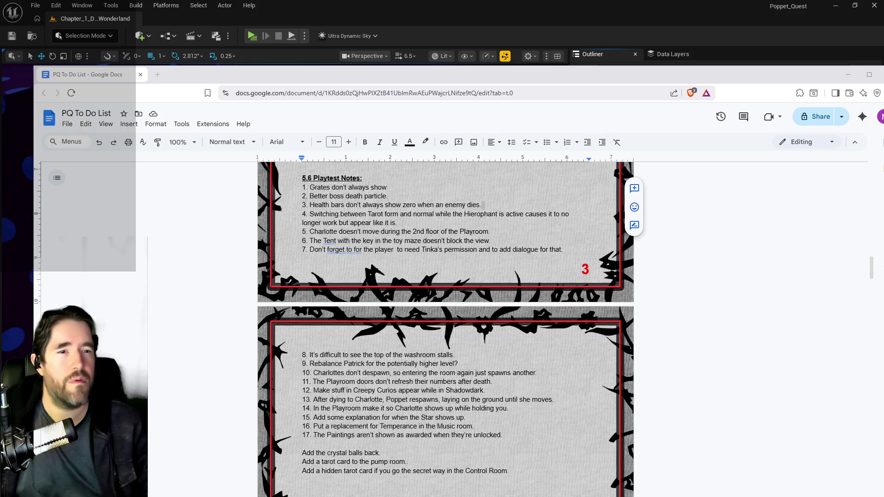
scroll(507, 327, down, 1)
triple_click(507, 327)
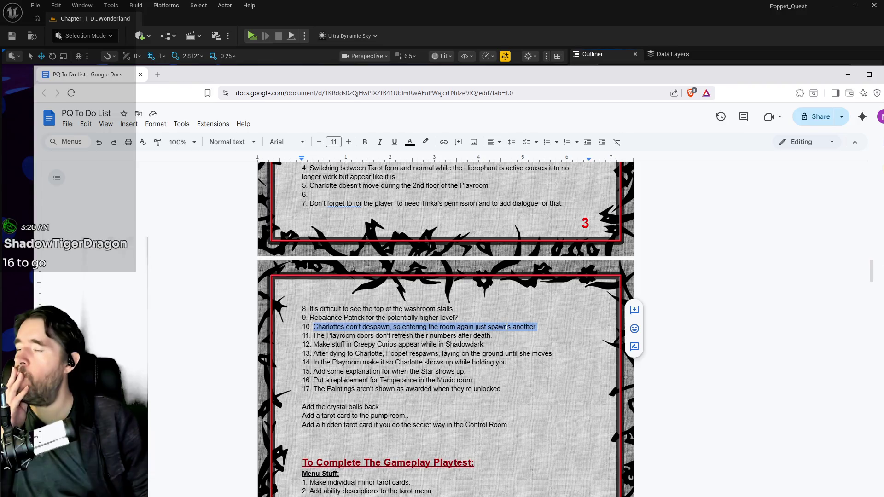
drag(491, 336, 313, 336)
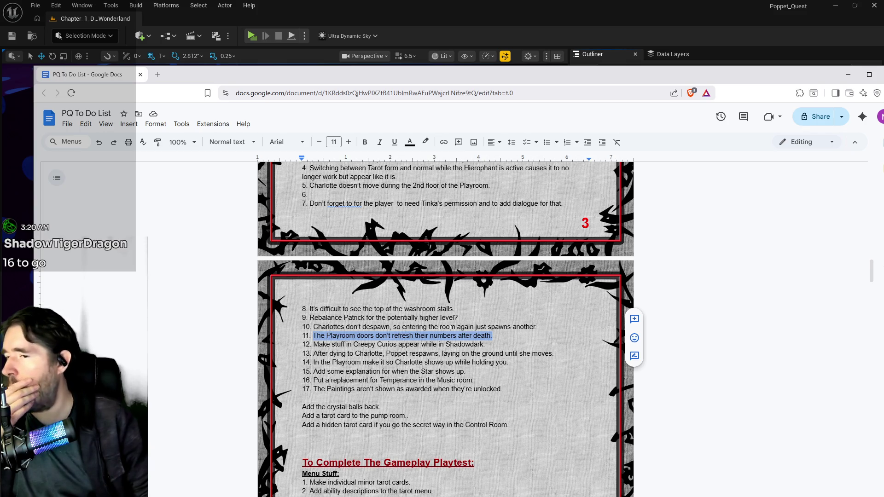
drag(98, 75, 873, 41)
key(Escape)
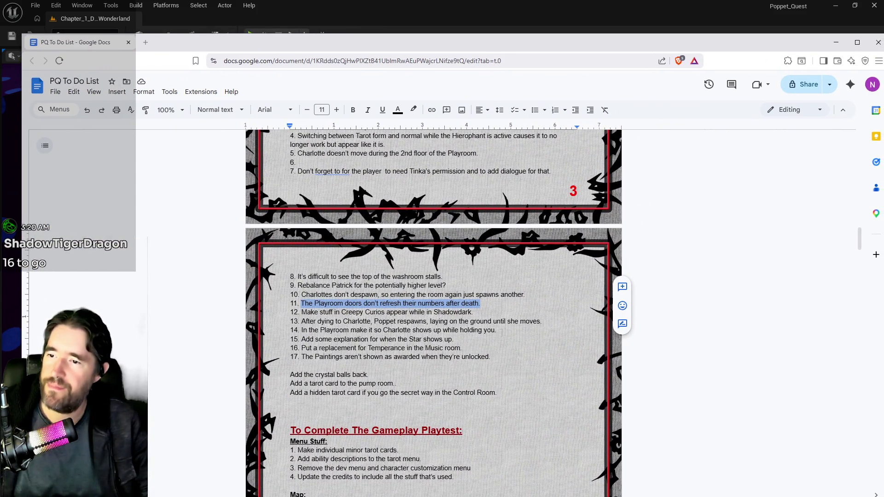
- Move the Paintings note from item 17 into empty item 6 and delete the empty item 17
drag(496, 357, 302, 357)
key(ctrl+x)
click(297, 162)
key(ctrl+v)
click(304, 357)
key(BackSpace)
key(BackSpace)
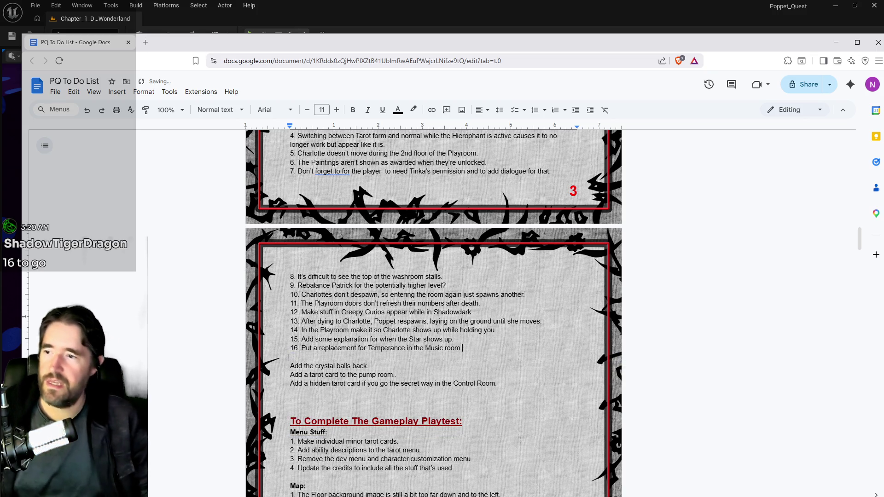
- Review the notes from item 1 downward, then return to the Unreal Editor
scroll(433, 314, up, 2)
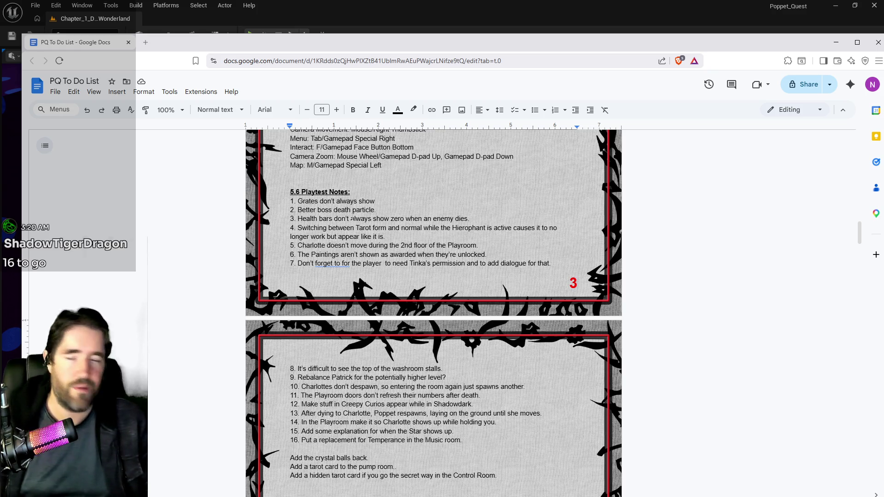
click(382, 202)
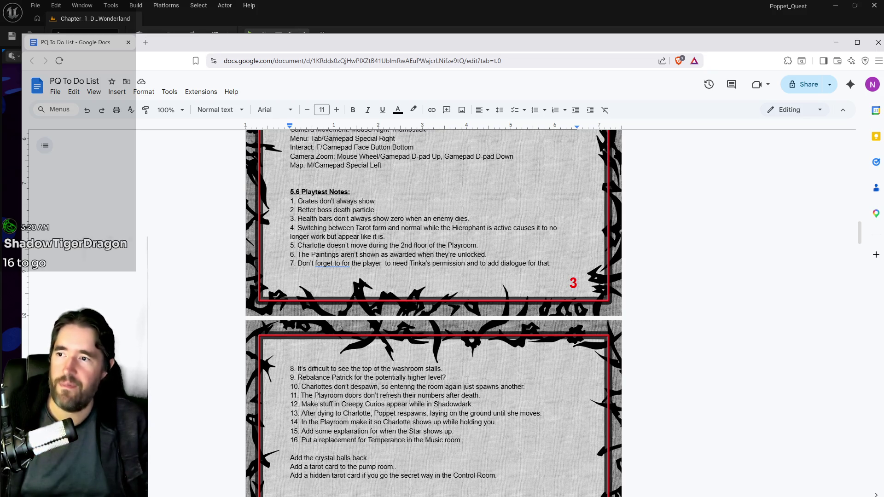
scroll(467, 380, down, 3)
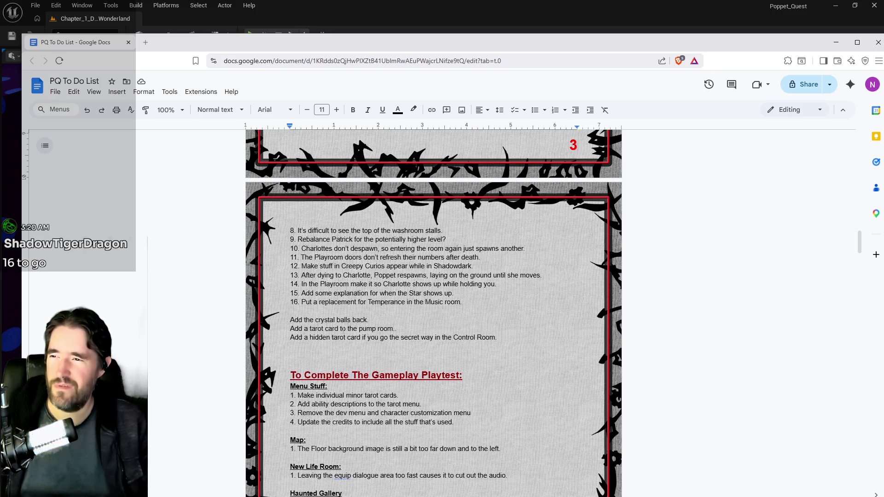
scroll(343, 329, down, 1)
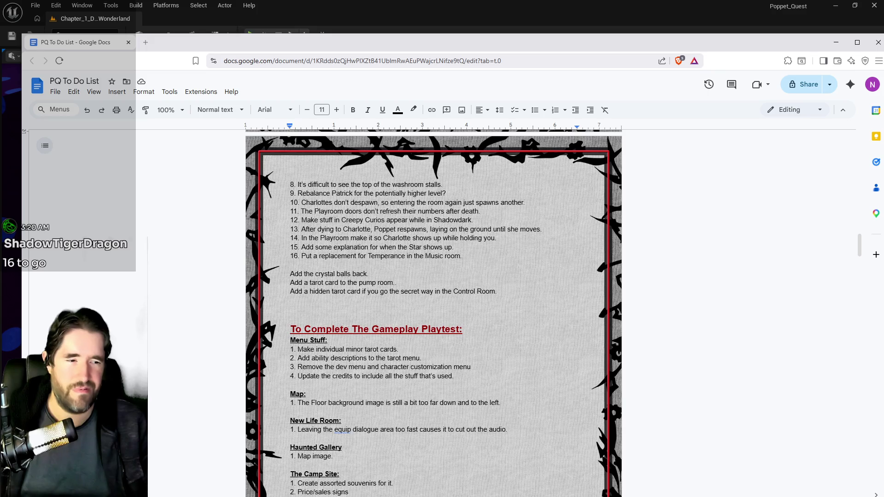
key(alt+Tab)
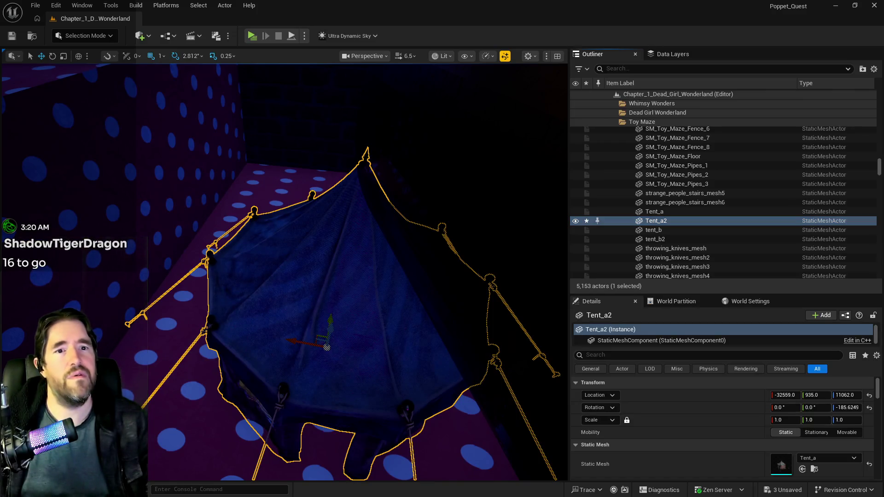
- Open Project Settings, maximize it, and show the Maps & Modes page
click(56, 5)
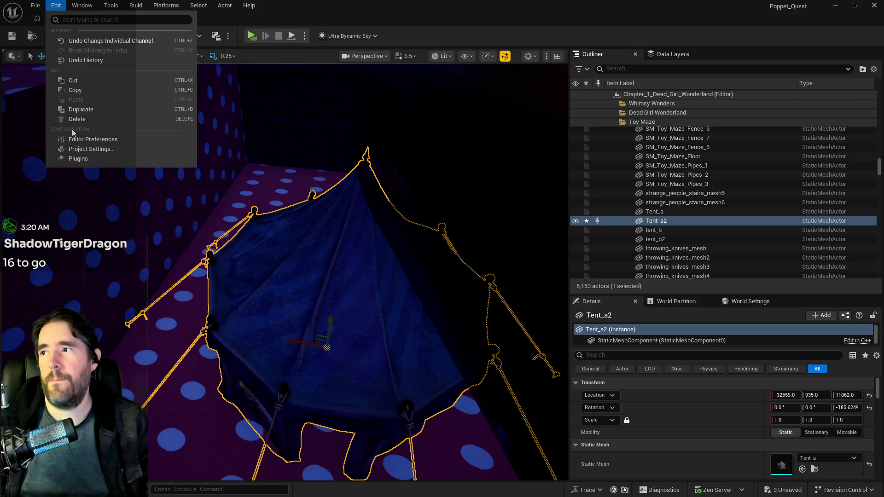
click(76, 150)
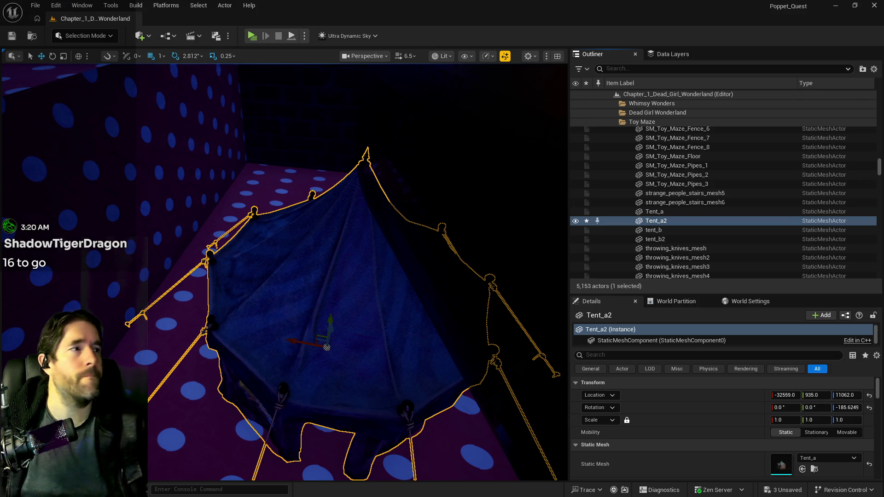
drag(696, 93, 397, 104)
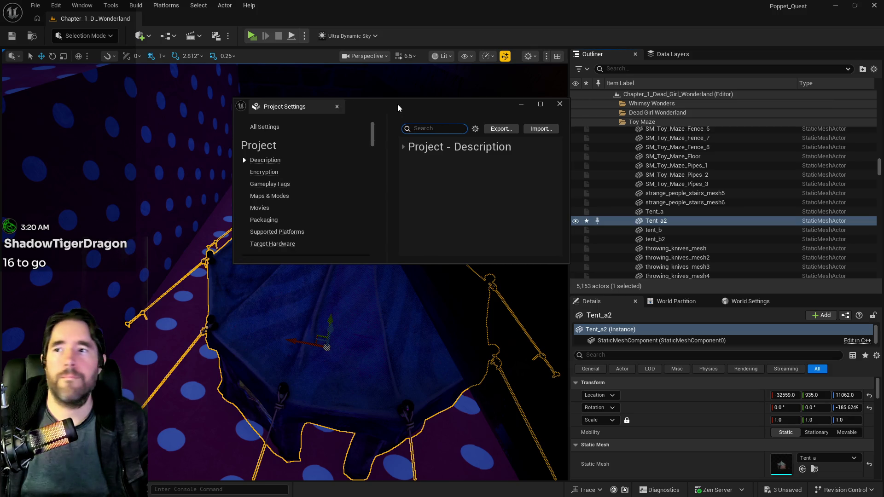
double_click(397, 104)
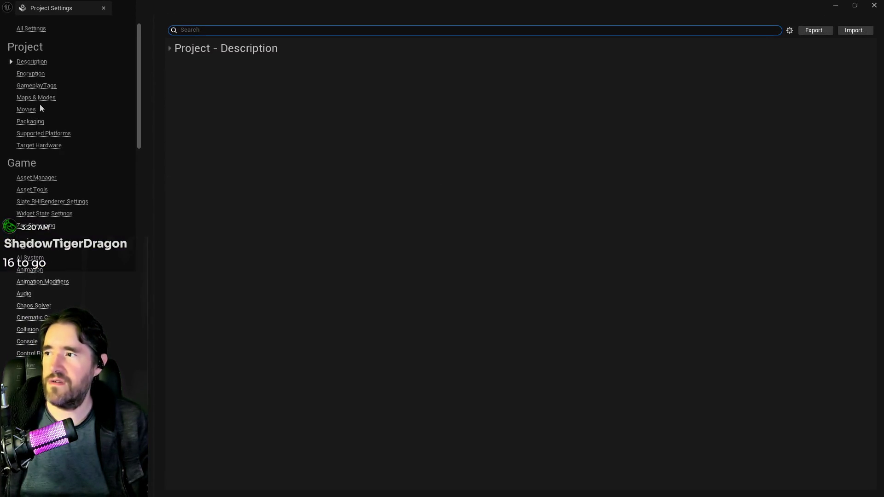
click(41, 100)
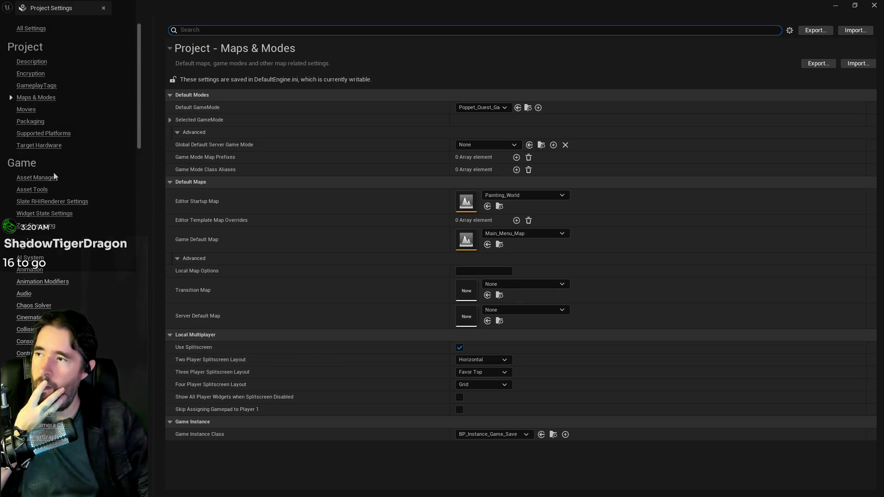
- Search the project settings for 'included', then for 'levels'
text(included)
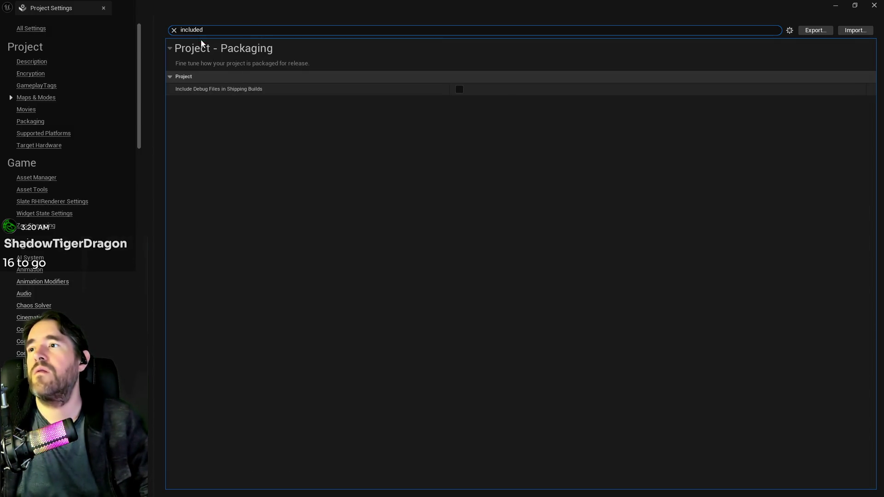
click(175, 31)
text(lev)
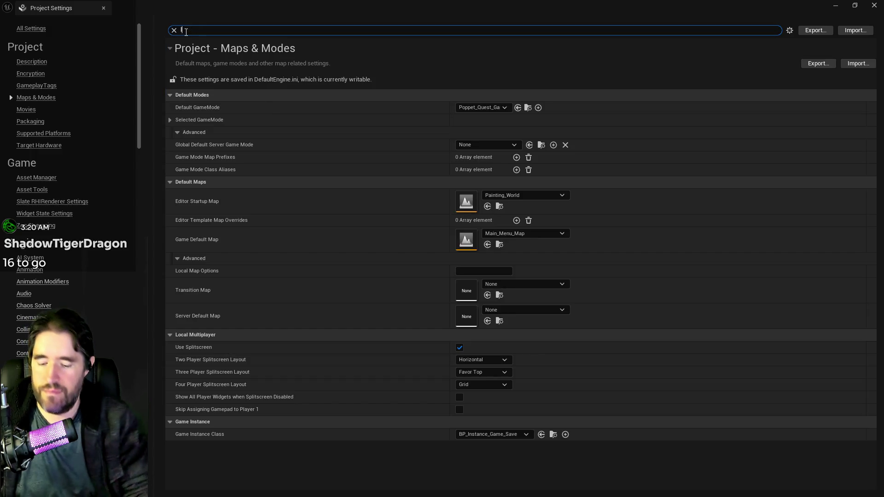
text(e)
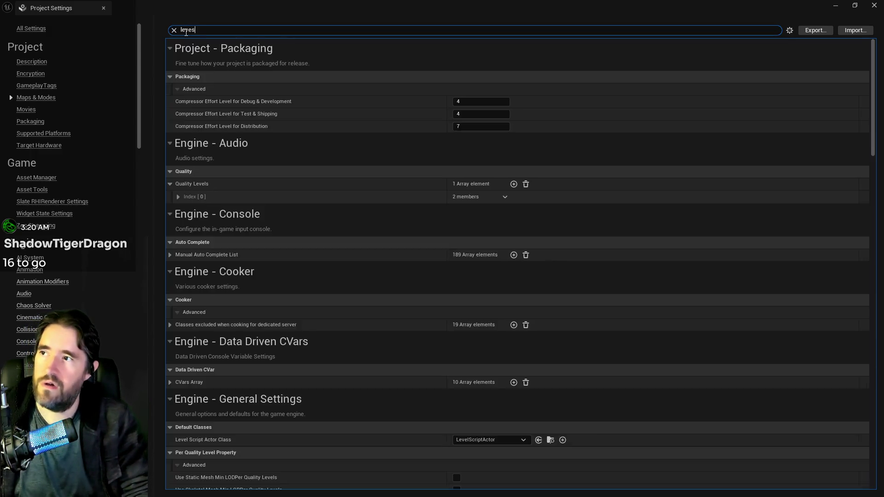
text(ls)
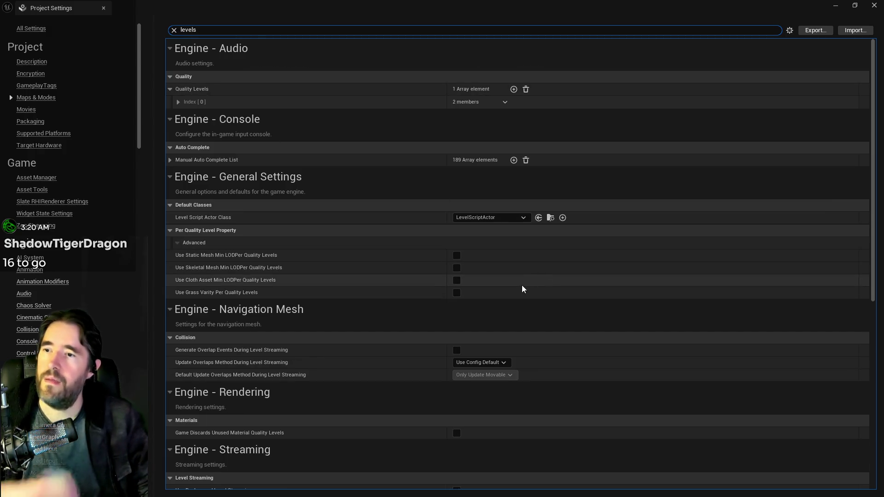
scroll(265, 239, down, 3)
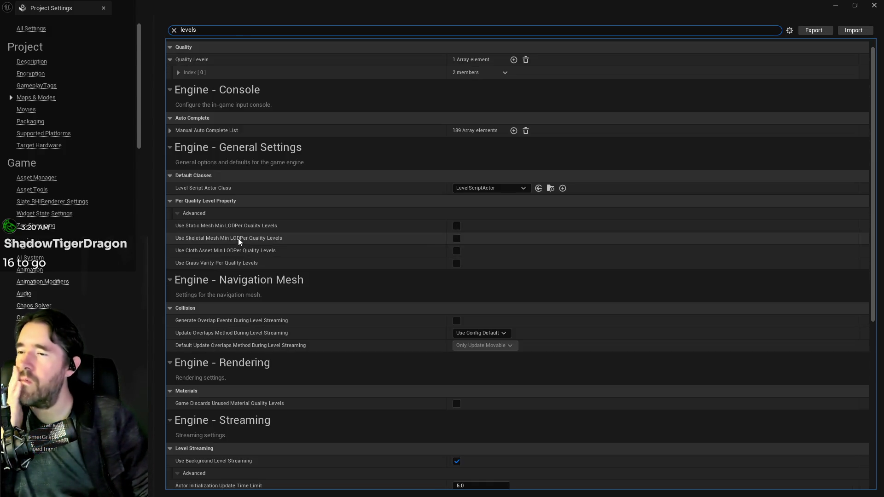
scroll(267, 278, down, 8)
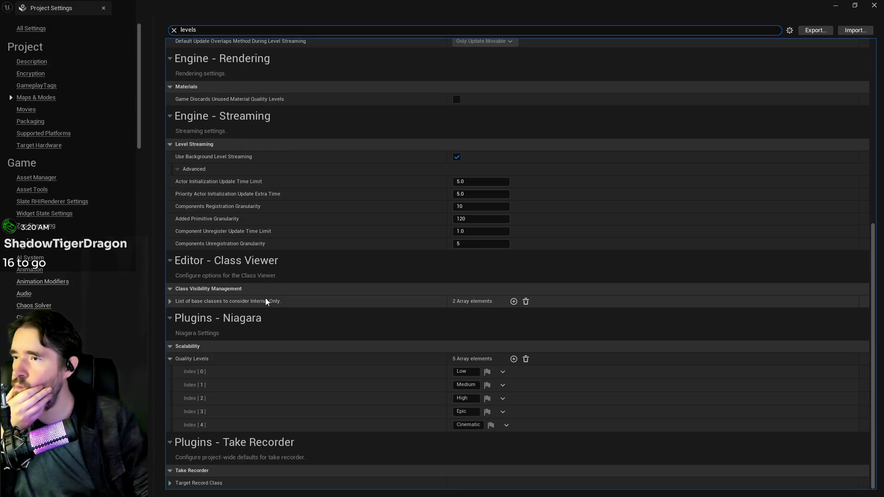
scroll(287, 392, up, 2)
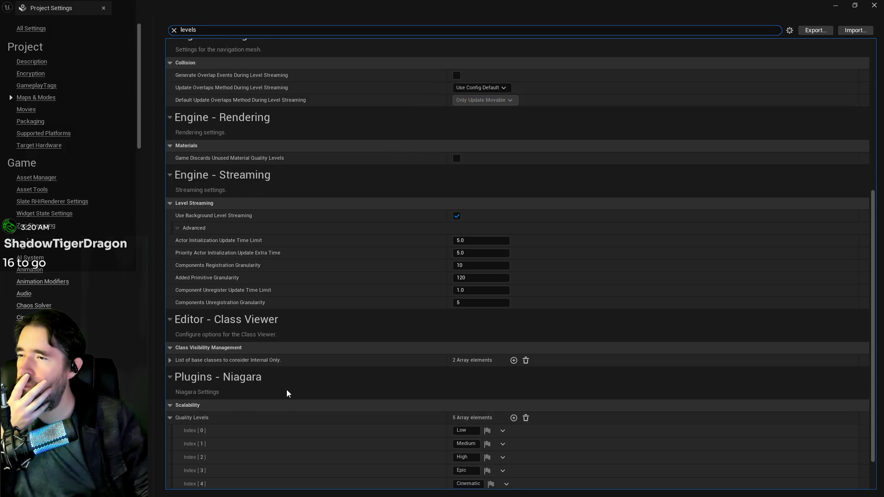
scroll(286, 392, up, 6)
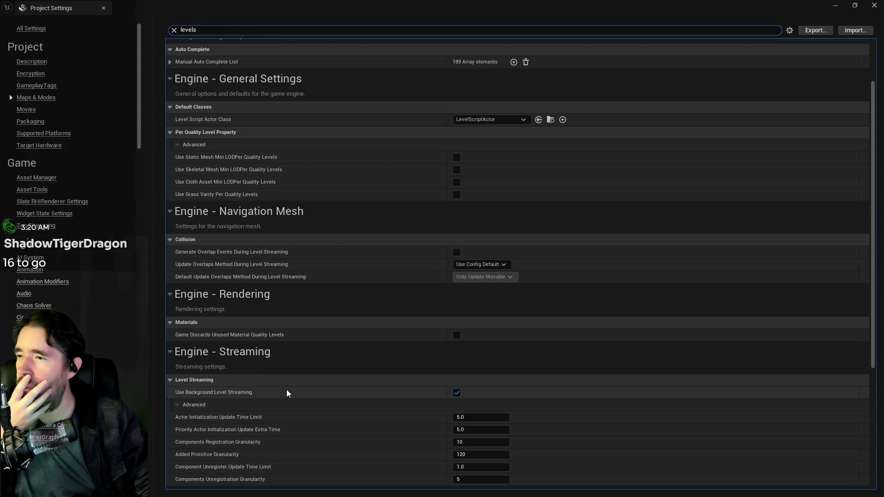
scroll(287, 391, up, 3)
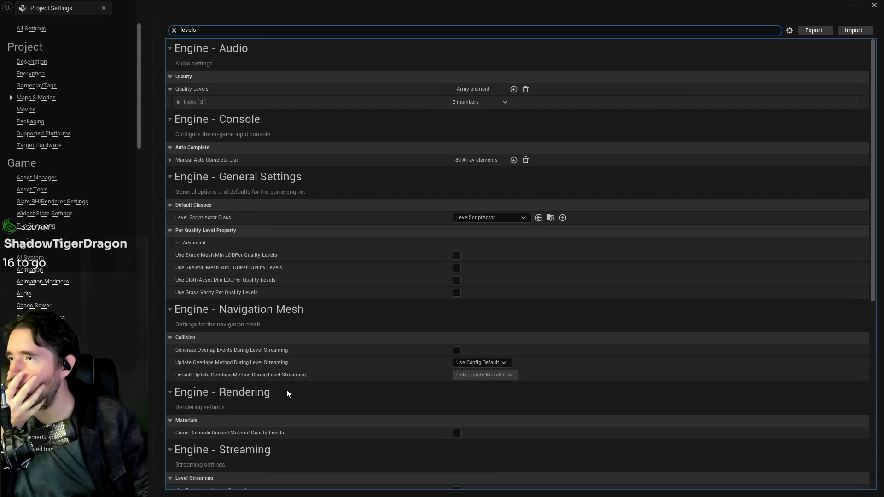
- In Packaging, add an Additional Asset Directories to Cook entry set to the Levels folder
click(30, 121)
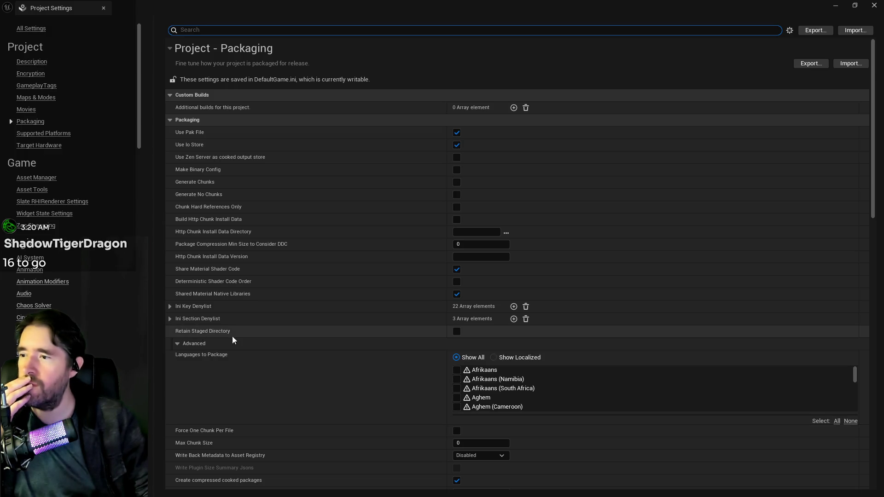
scroll(328, 357, down, 3)
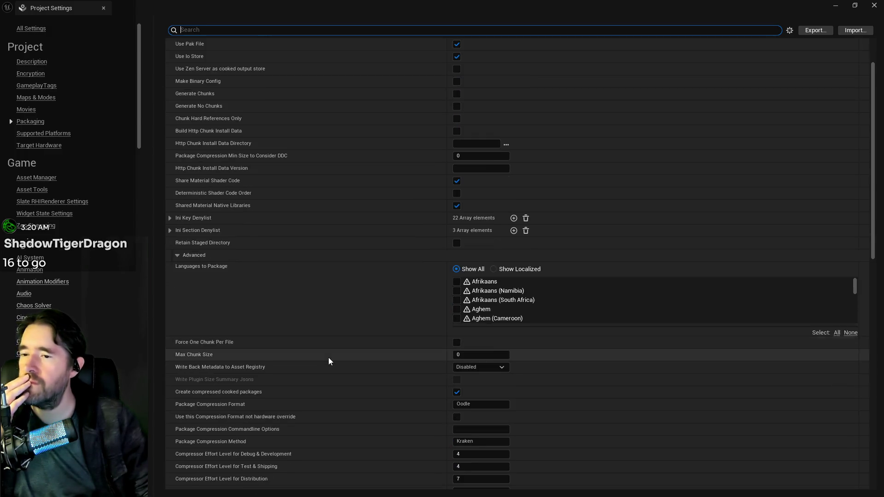
scroll(328, 357, up, 3)
scroll(328, 357, down, 4)
scroll(329, 361, down, 8)
scroll(328, 361, down, 5)
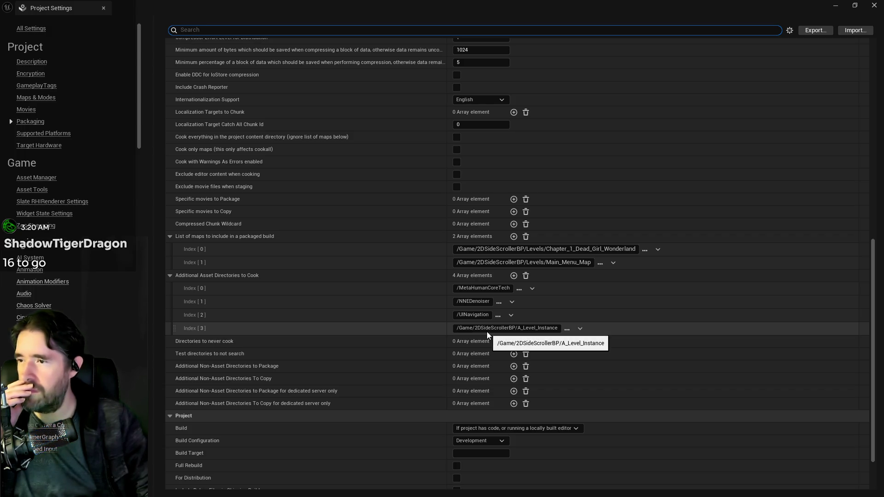
click(514, 276)
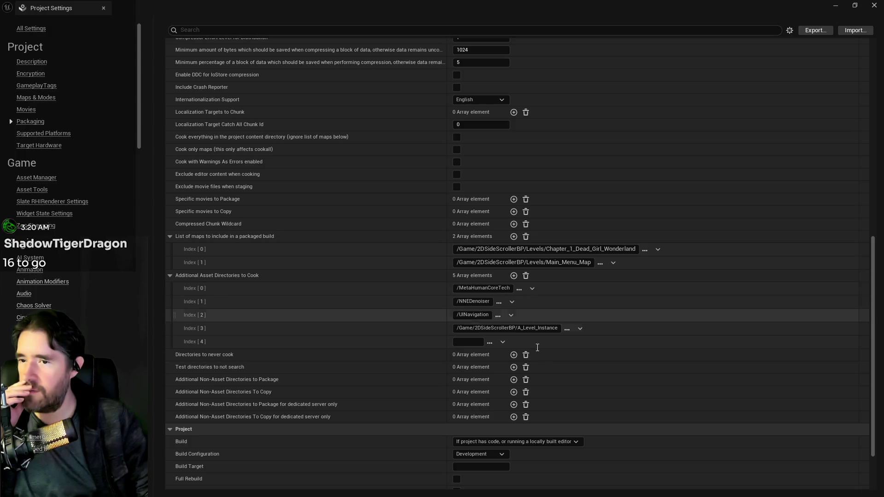
click(489, 342)
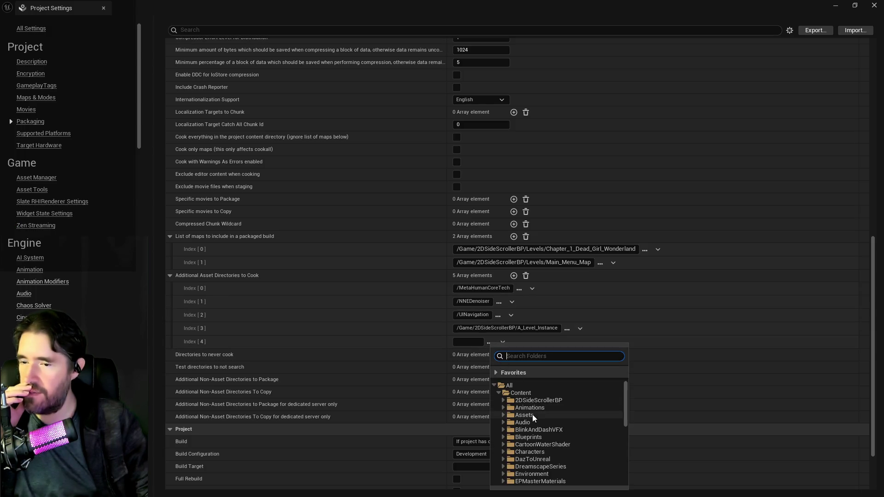
scroll(533, 414, down, 2)
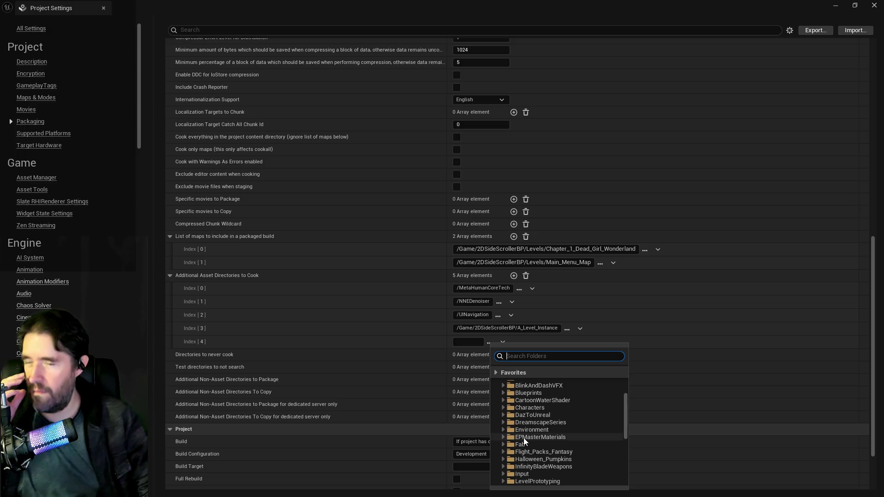
scroll(524, 439, up, 3)
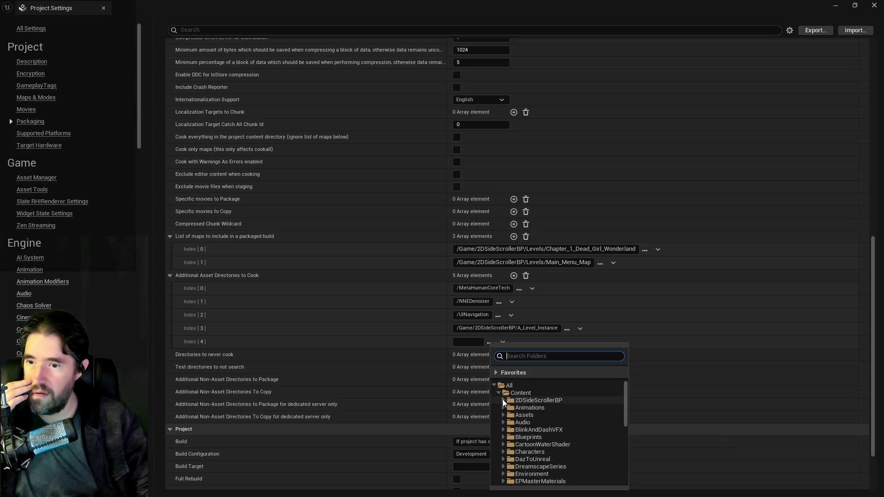
scroll(502, 400, down, 4)
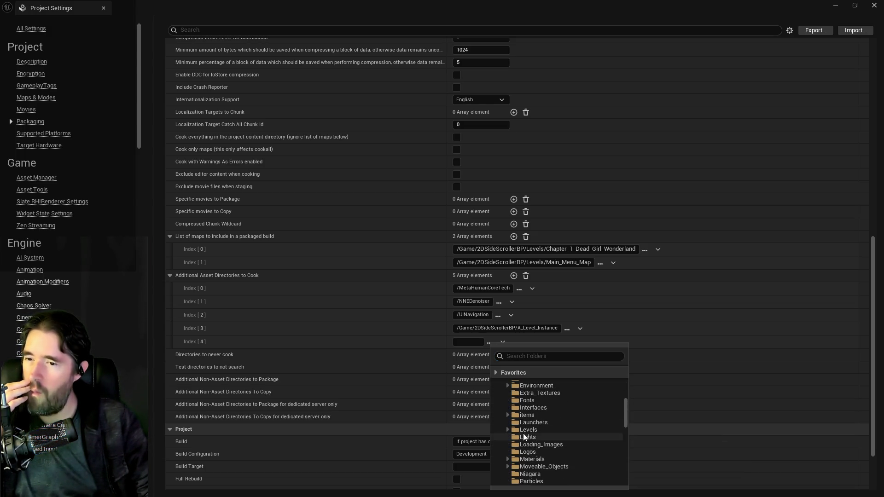
click(523, 430)
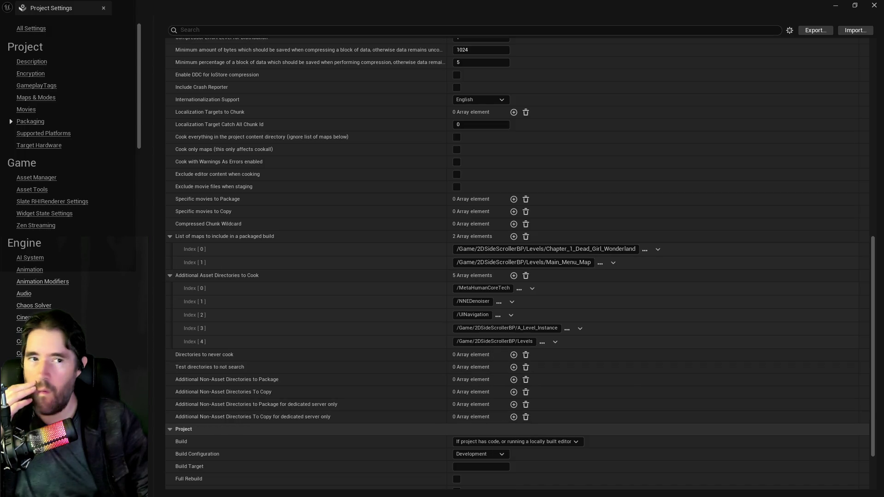
- Check the Levels folder in the Content Browser, then delete the Levels directory entry
key(alt+Tab)
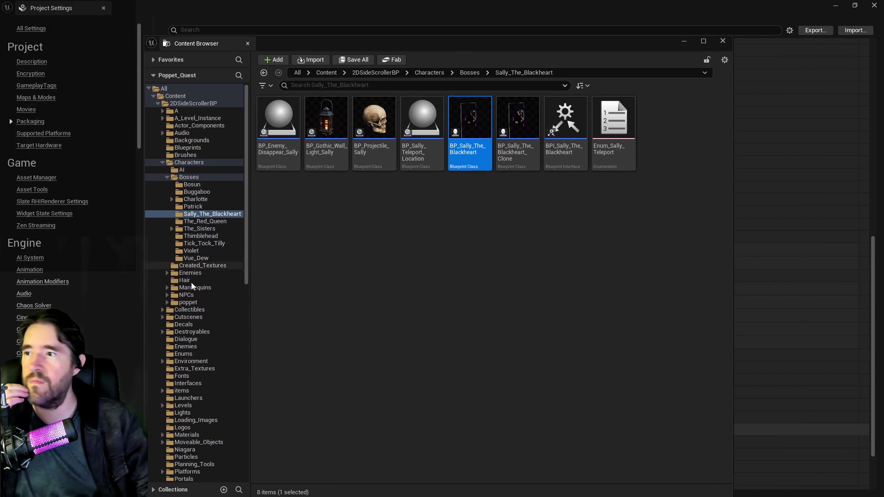
scroll(202, 325, down, 3)
click(190, 346)
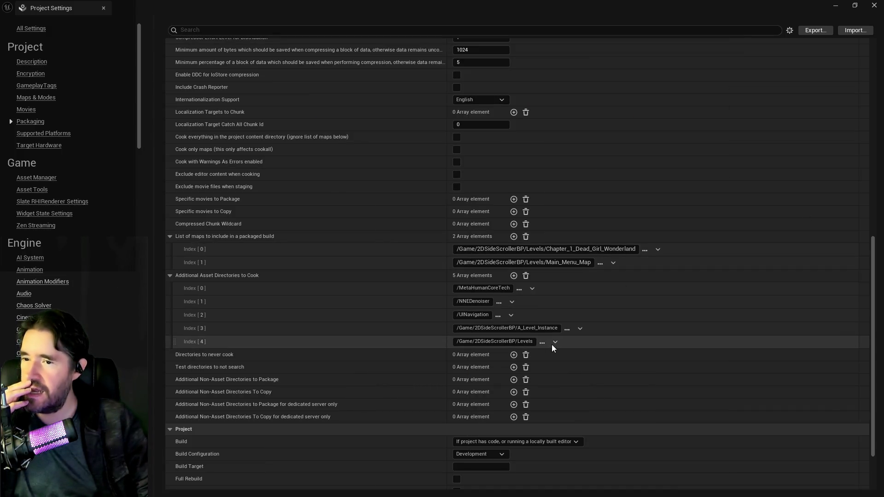
click(555, 343)
click(558, 366)
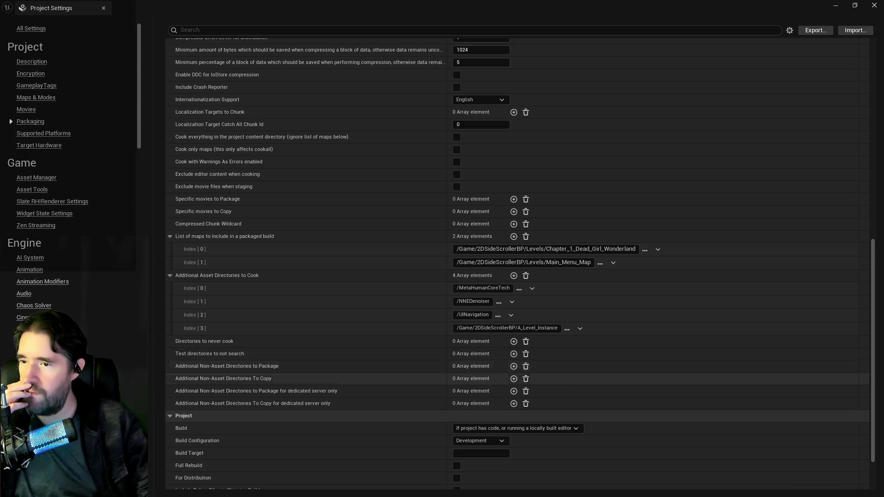
key(alt+Tab)
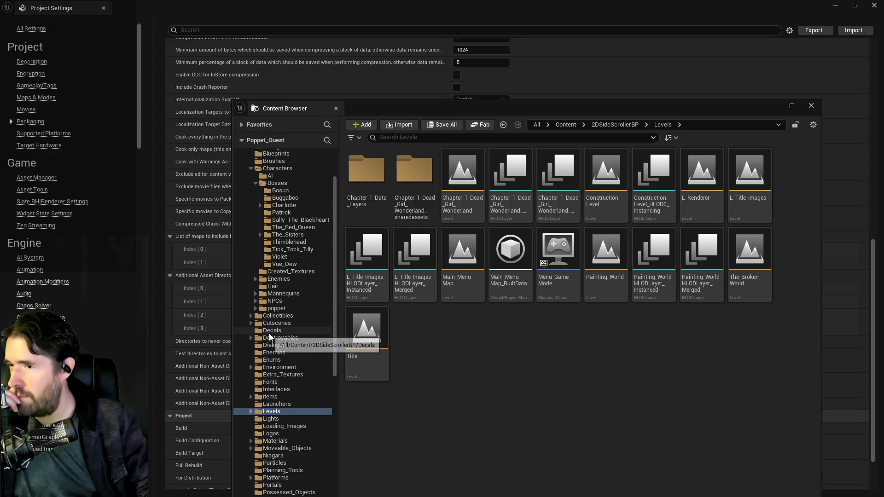
scroll(269, 334, up, 3)
click(285, 168)
click(400, 141)
text(grate)
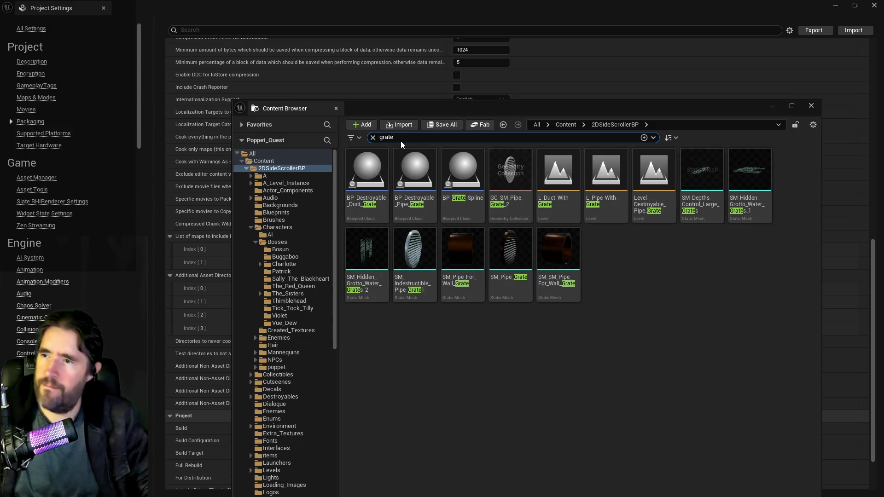
mouse_move(565, 199)
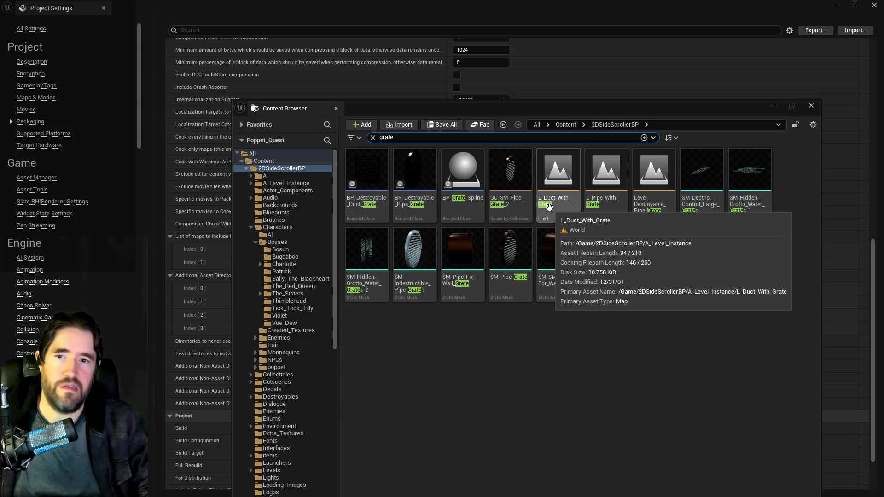
mouse_move(574, 112)
mouse_down()
mouse_move(883, 208)
mouse_move(883, 231)
mouse_up()
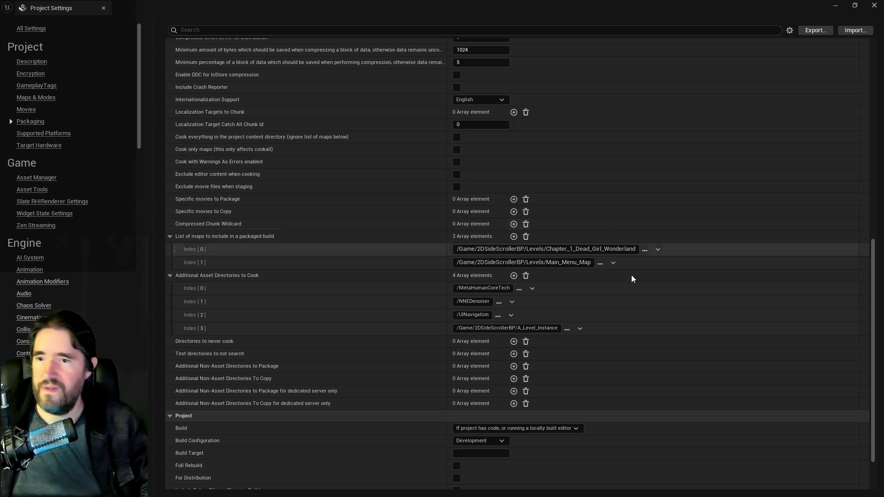
click(874, 5)
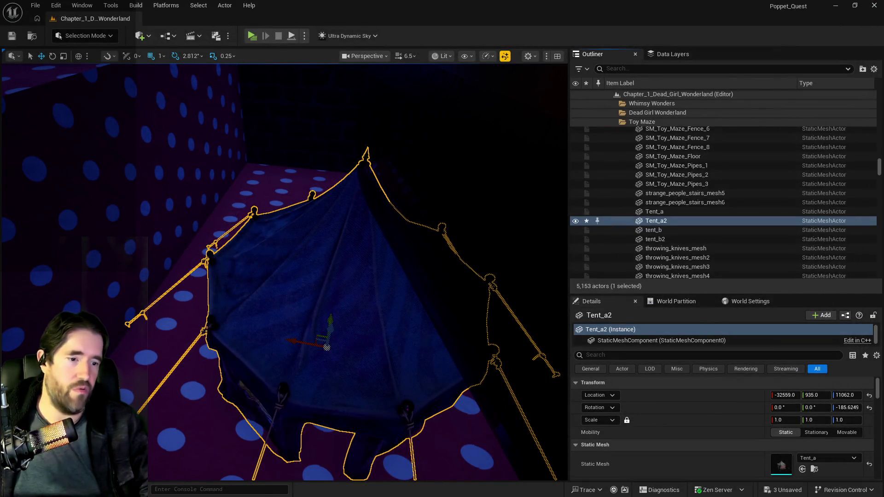
- Highlight playtest note 5 about the Playroom's 2nd floor in the PQ To Do List
key(alt+Tab)
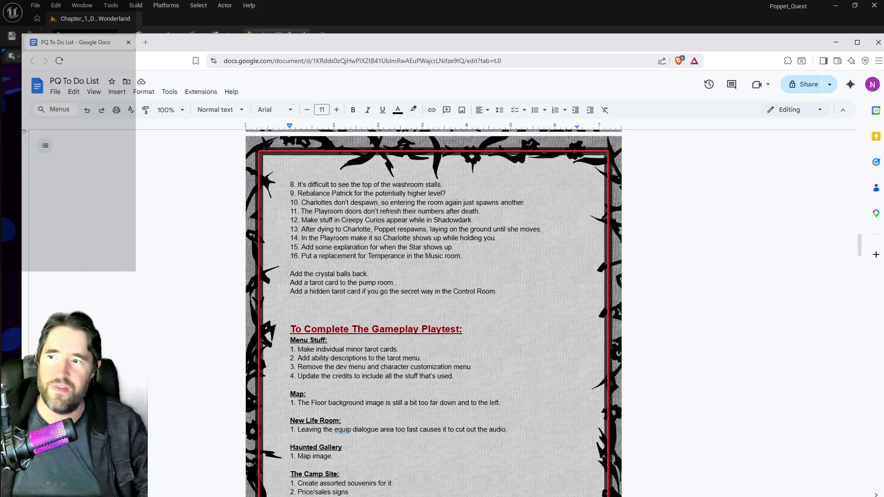
scroll(433, 313, up, 3)
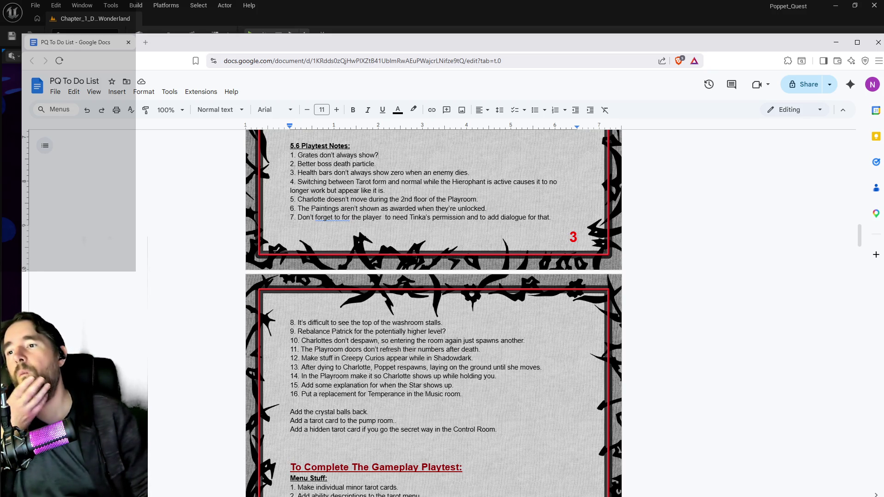
drag(478, 199, 338, 199)
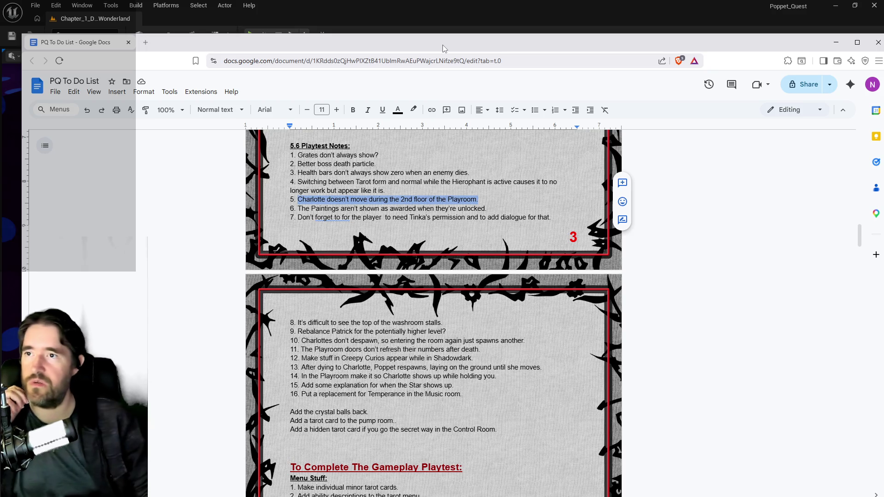
mouse_move(443, 45)
mouse_down()
mouse_move(786, 31)
mouse_move(697, 54)
mouse_move(402, 75)
mouse_up()
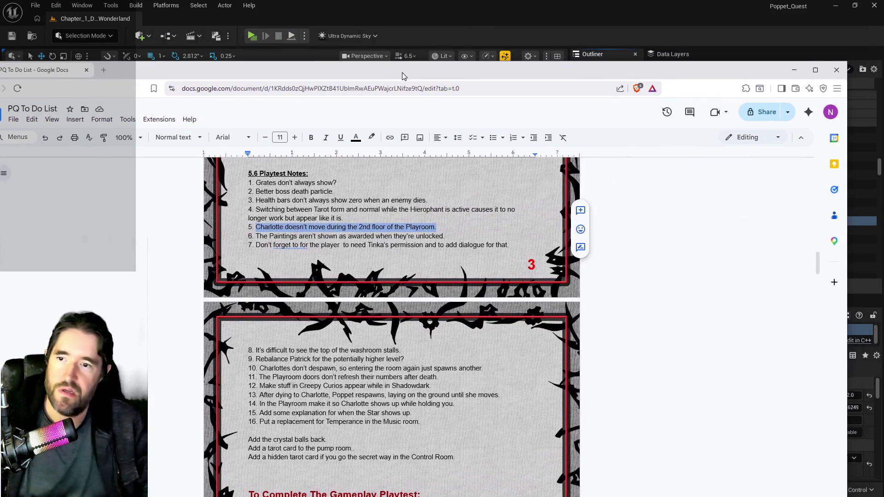
key(alt+Tab)
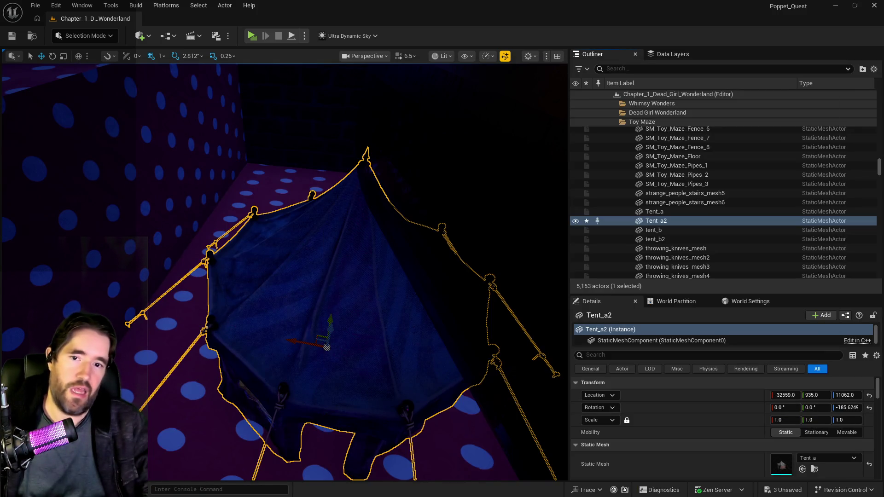
- Fly to the playroom, load the DL_C1_Playroom_2nd_Floor and 1st_Floor data layers, and show navigation
key(w)
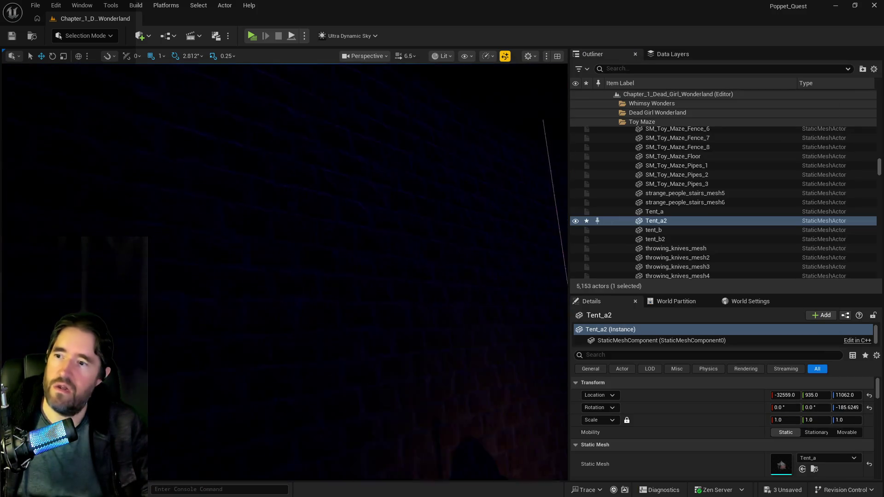
key(w)
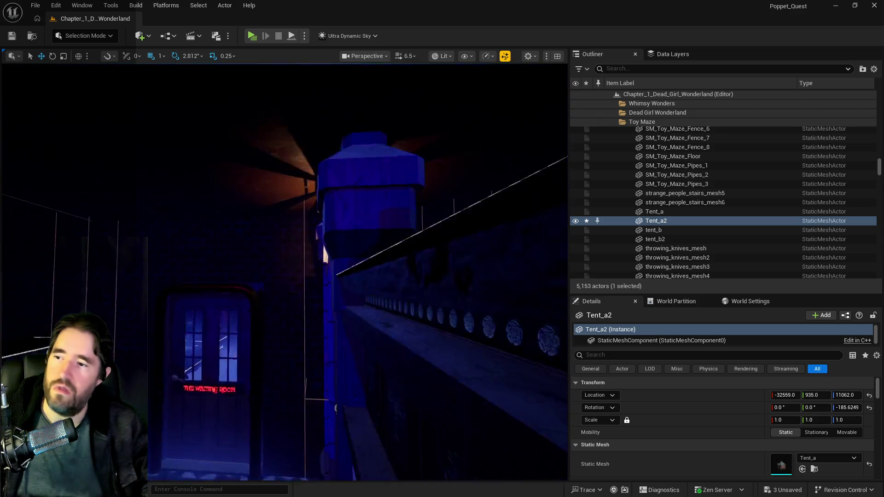
key(w)
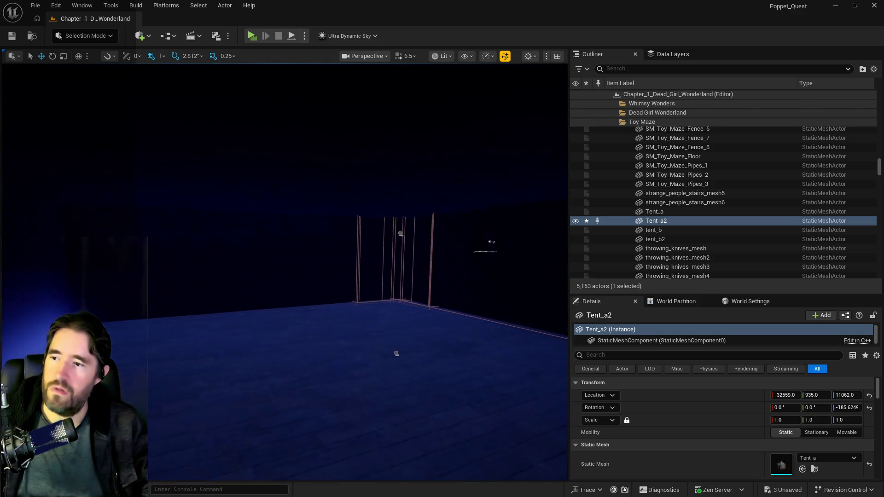
click(689, 57)
scroll(598, 117, down, 10)
scroll(599, 120, down, 2)
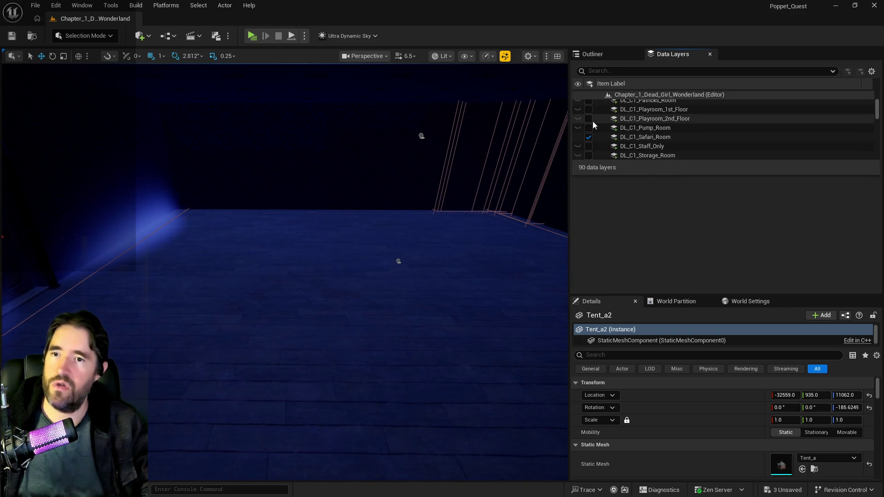
click(589, 119)
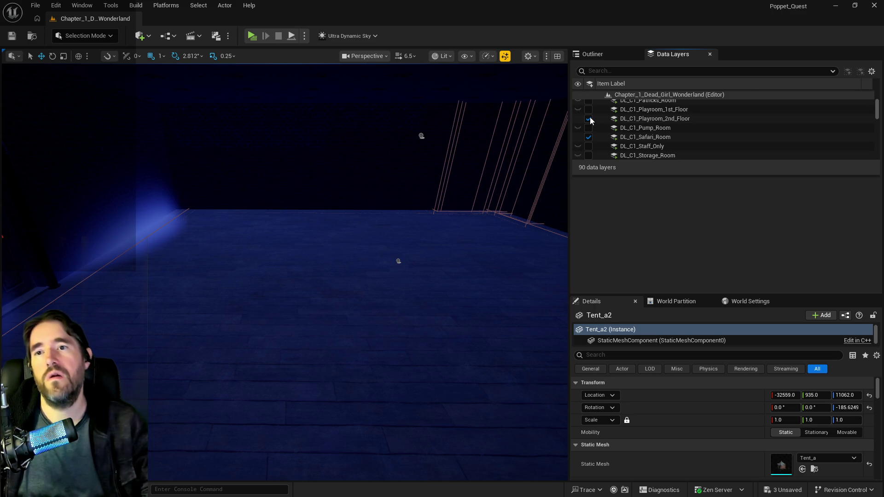
click(589, 111)
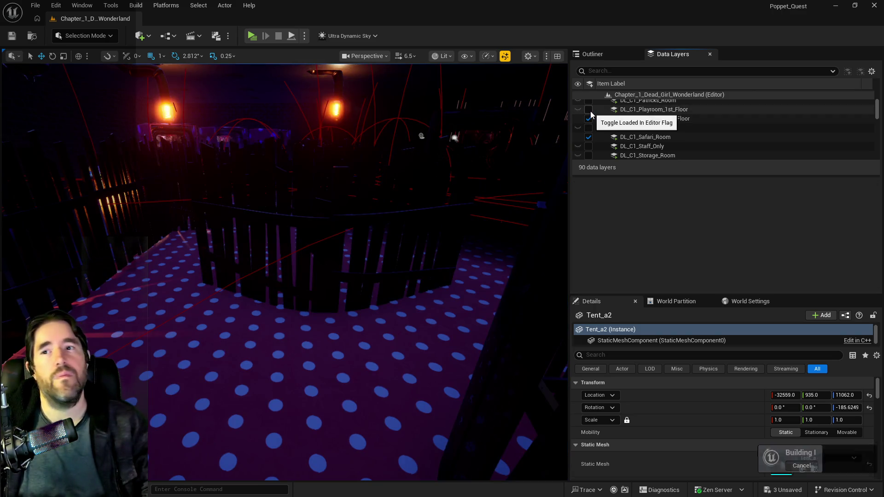
mouse_move(380, 236)
mouse_down()
mouse_move(346, 211)
mouse_move(322, 212)
mouse_move(323, 240)
mouse_move(318, 198)
mouse_move(318, 235)
mouse_move(304, 216)
mouse_move(308, 230)
mouse_move(349, 212)
mouse_move(439, 196)
mouse_move(460, 217)
mouse_move(442, 207)
mouse_move(405, 104)
mouse_up()
key(p)
key(p)
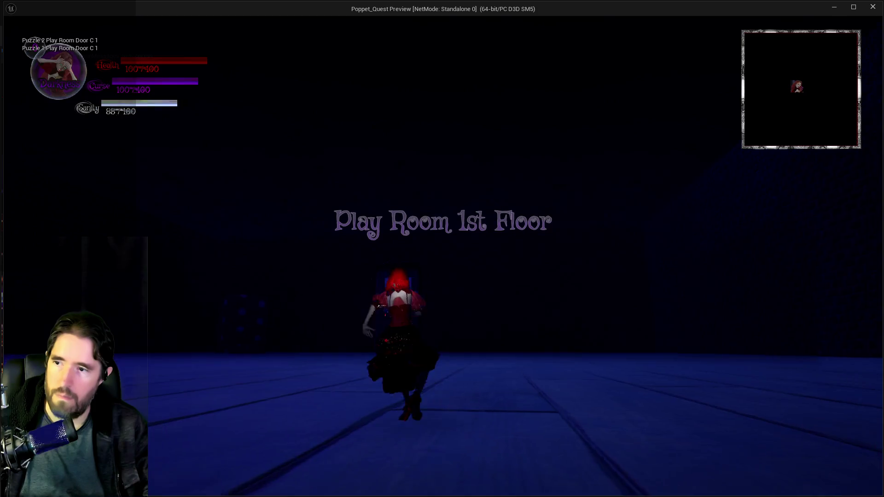
- Run the character forward in the playtest, then stop the session from the editor
key(w)
key(alt+Tab)
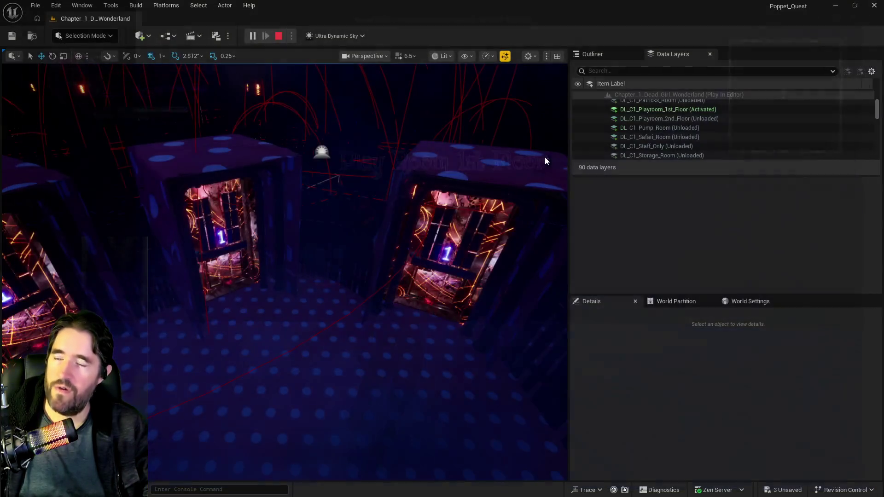
key(Escape)
click(278, 253)
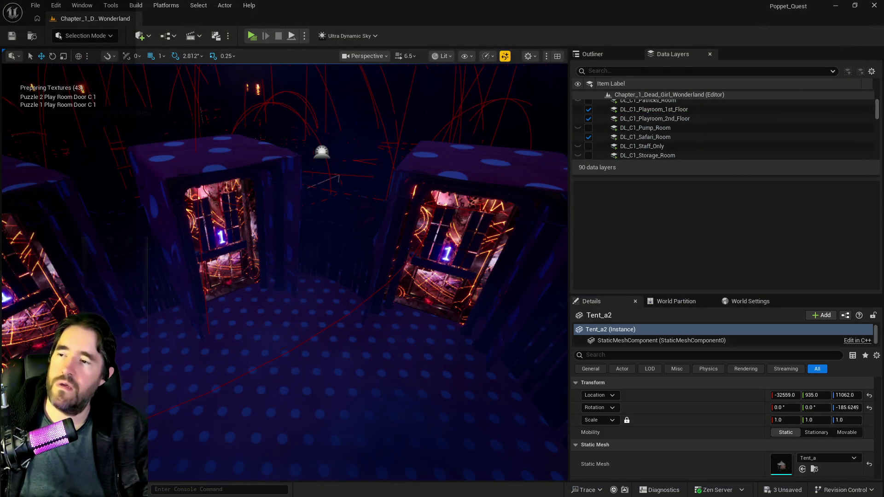
- Run to the two glowing doors and pick the Play Room card from the card map
drag(322, 79, 322, 79)
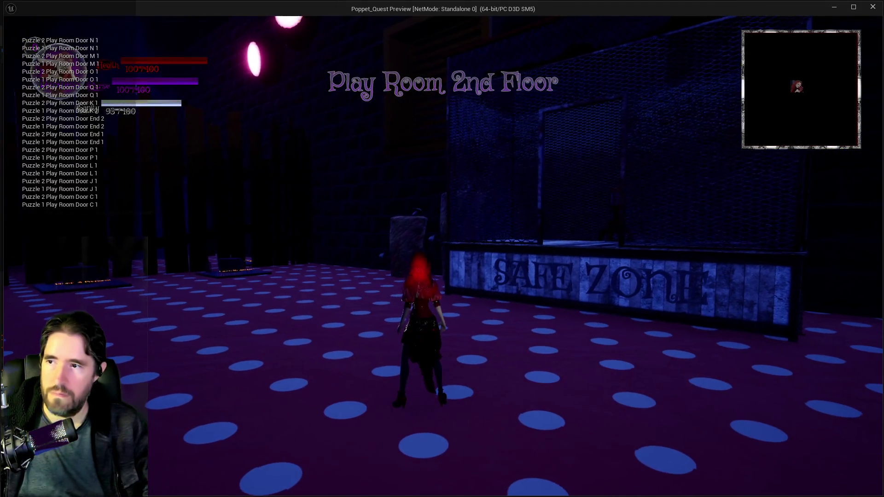
key(w)
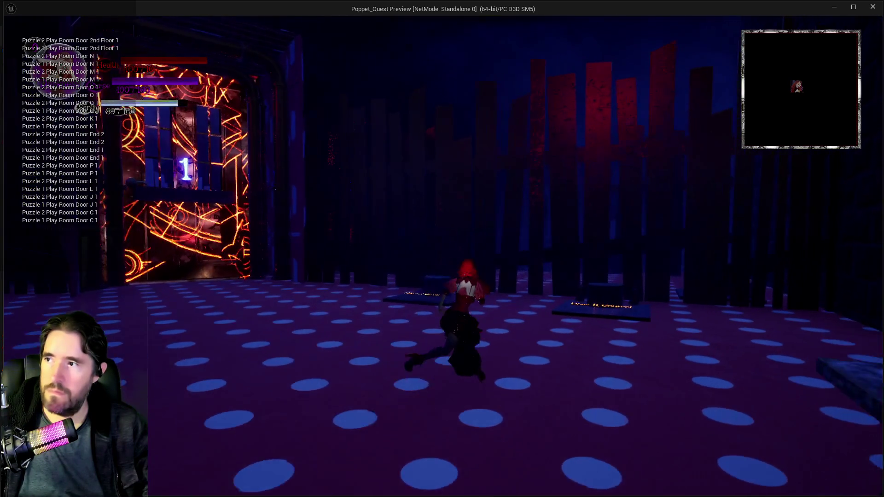
key(w)
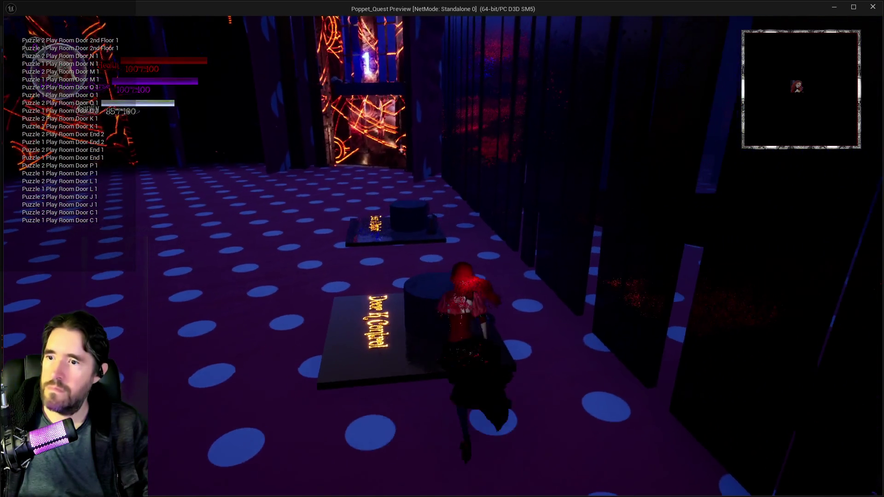
key(w)
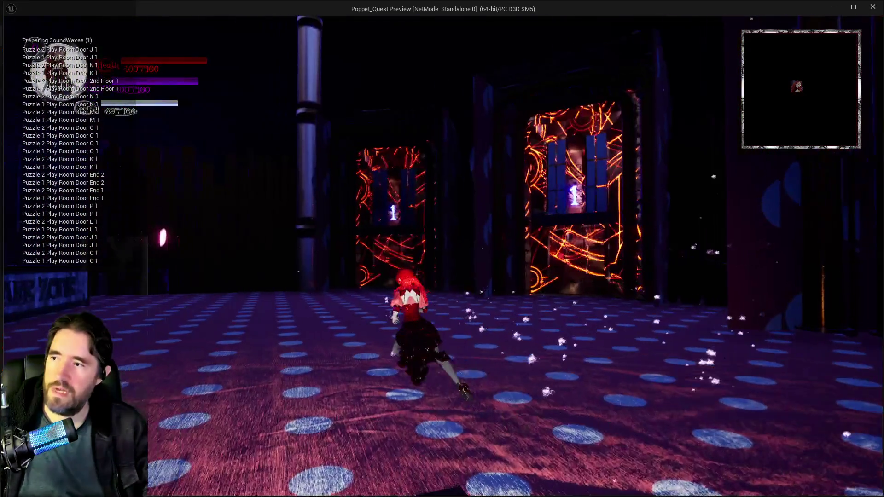
key(w)
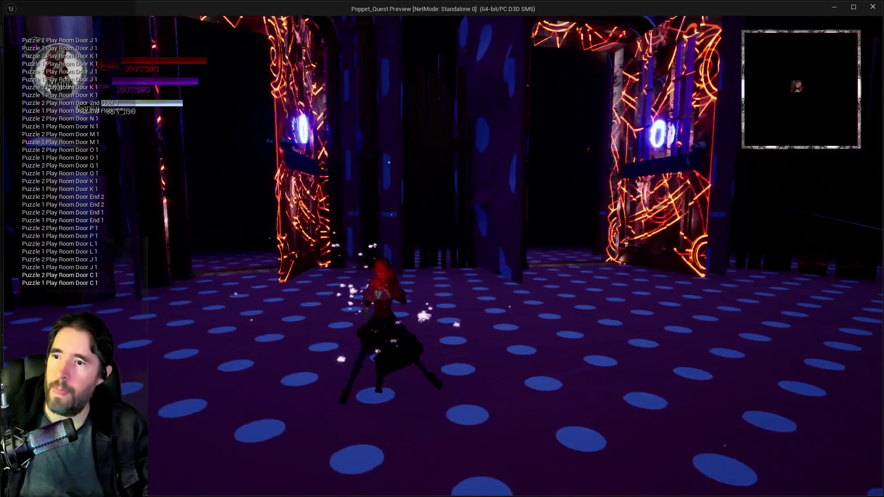
key(e)
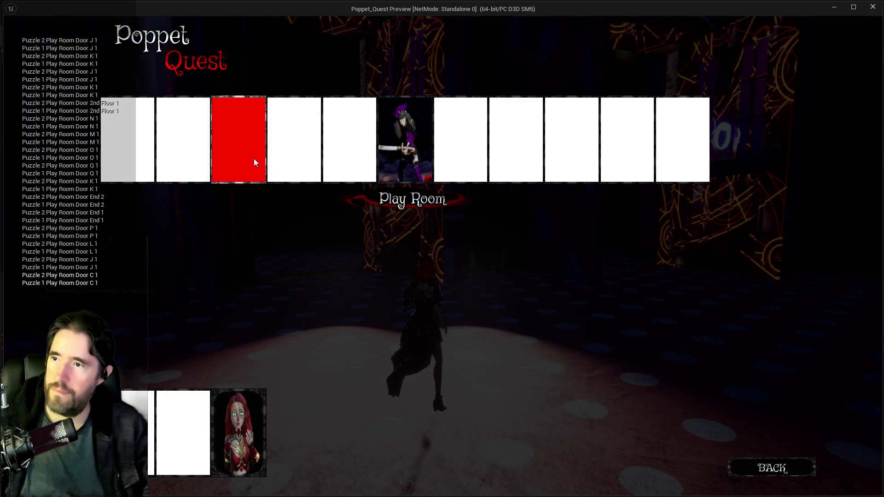
click(240, 153)
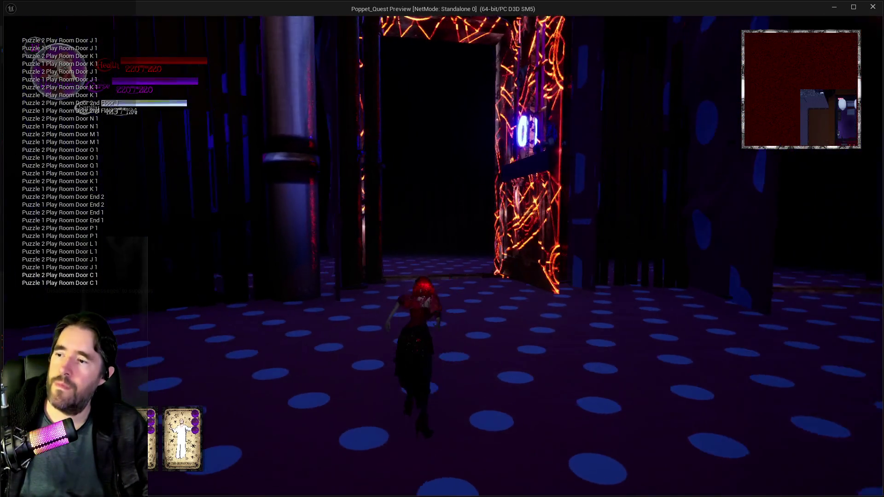
- Run through the dotted room past the orange door toward the Safe Zone
key(w)
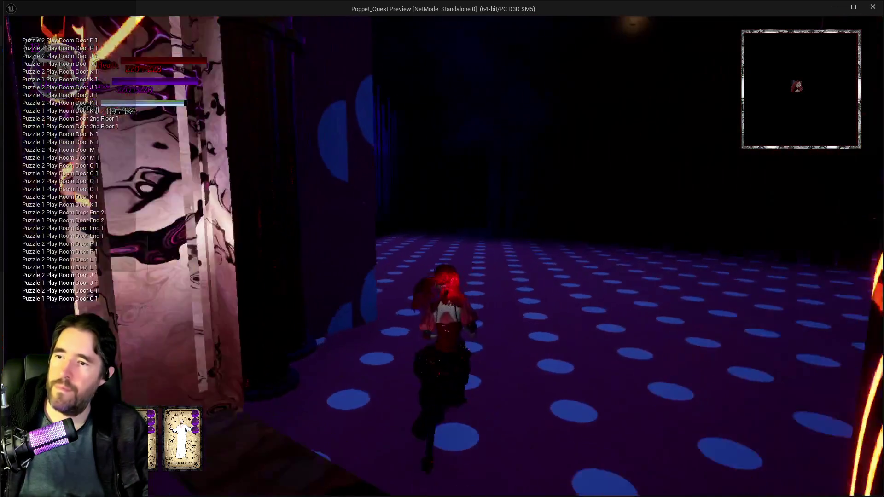
key(w)
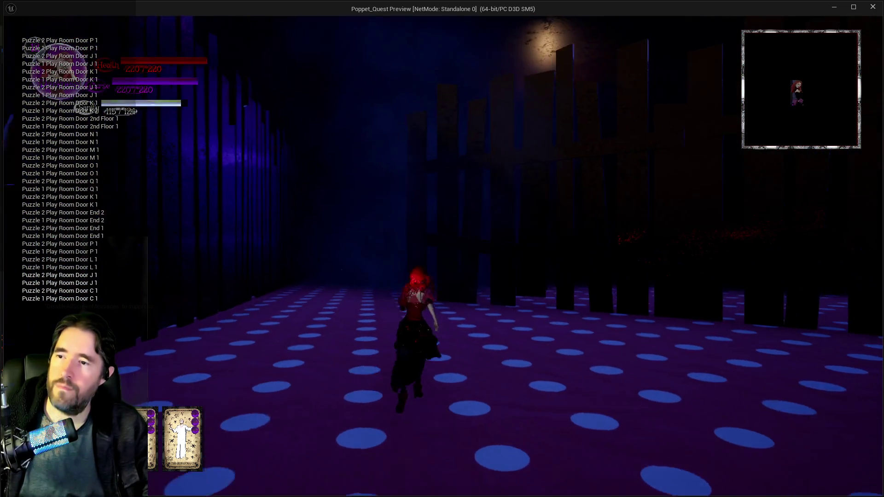
key(w)
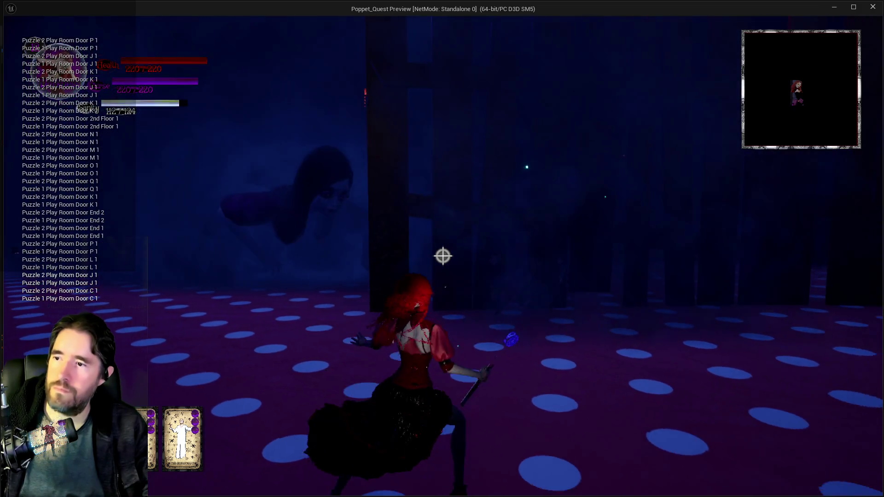
key(w)
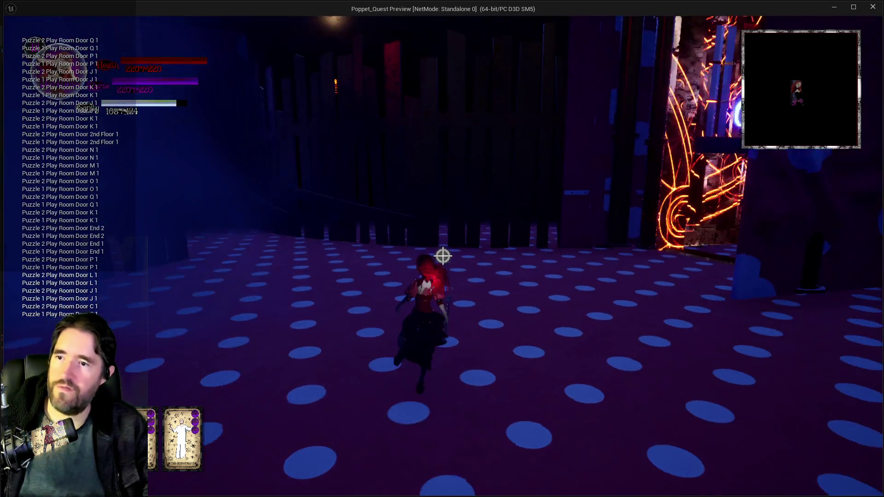
key(w)
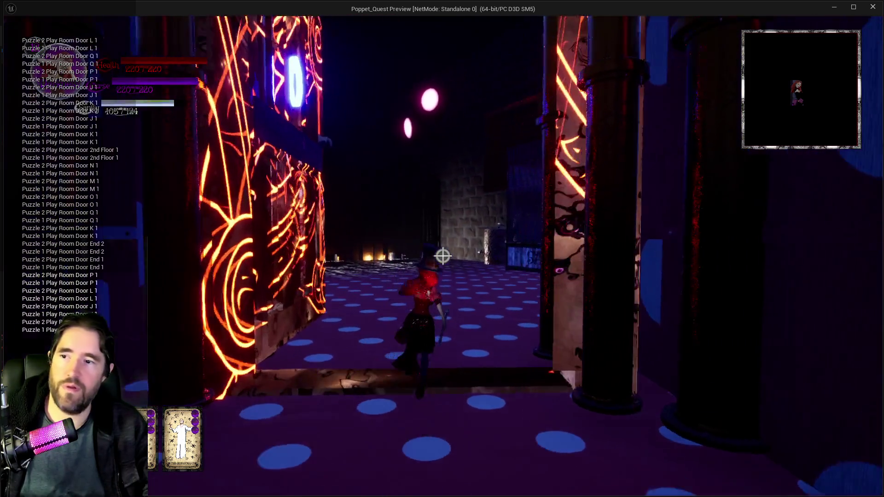
key(w)
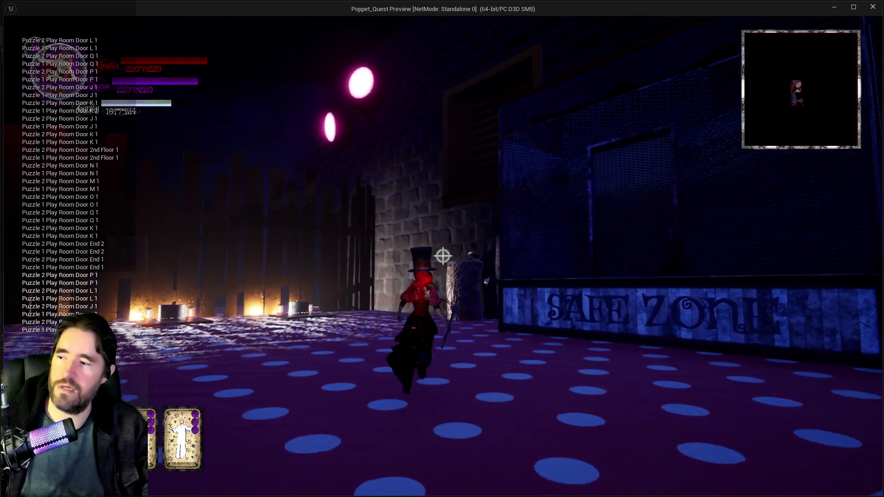
key(w)
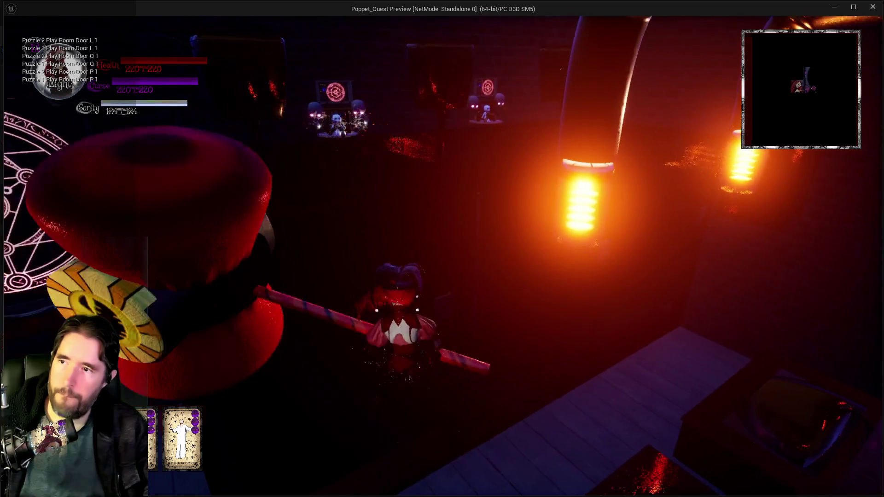
- Head back through the pipe room and corridor, past the MUSIC ROOM door to the numbered doors
key(s)
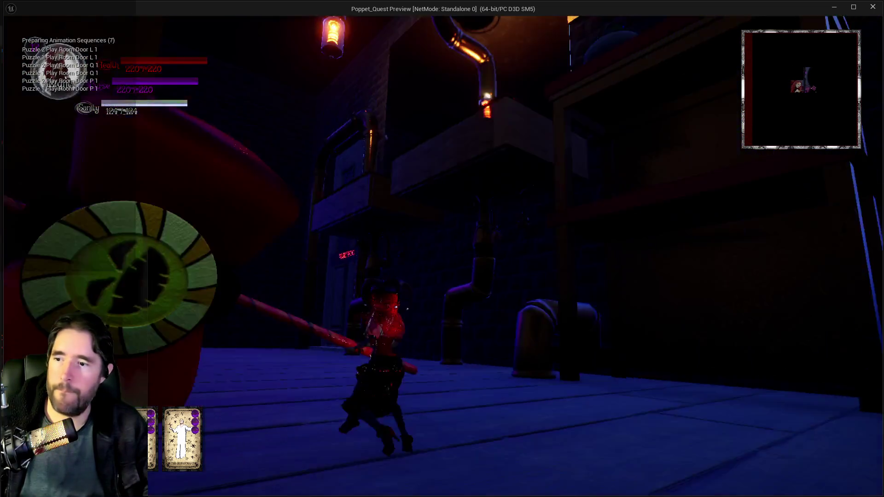
key(s)
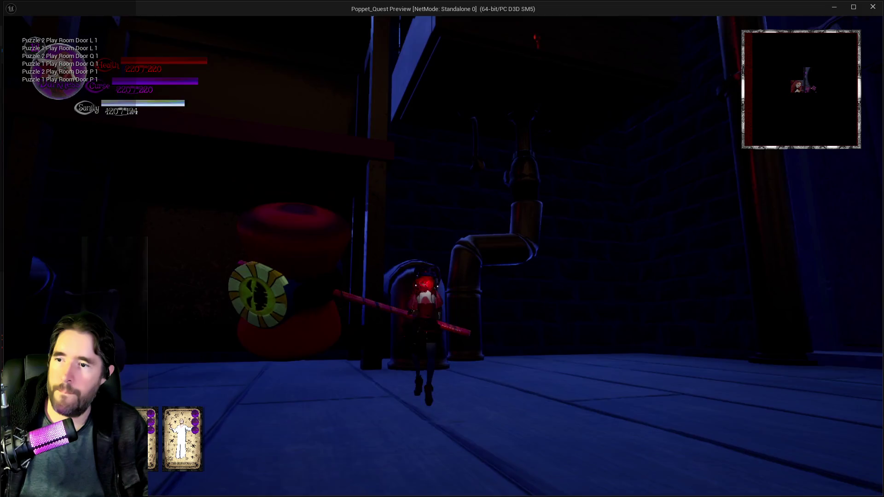
key(w)
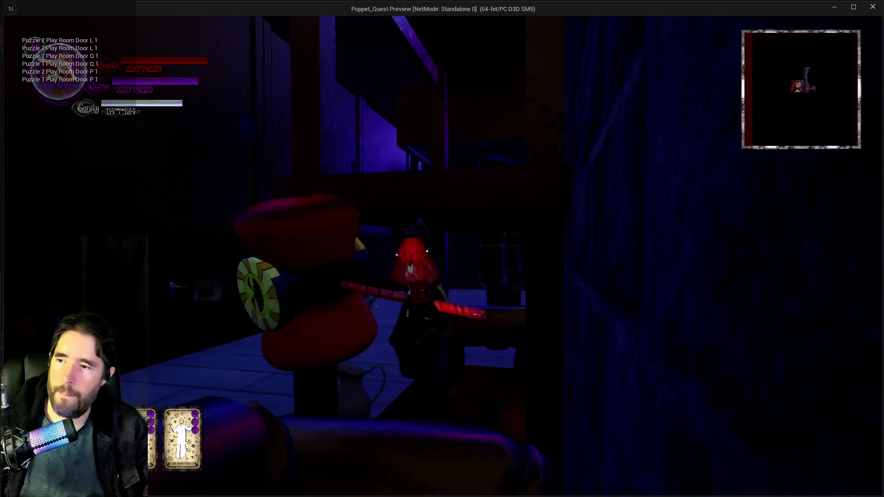
key(w)
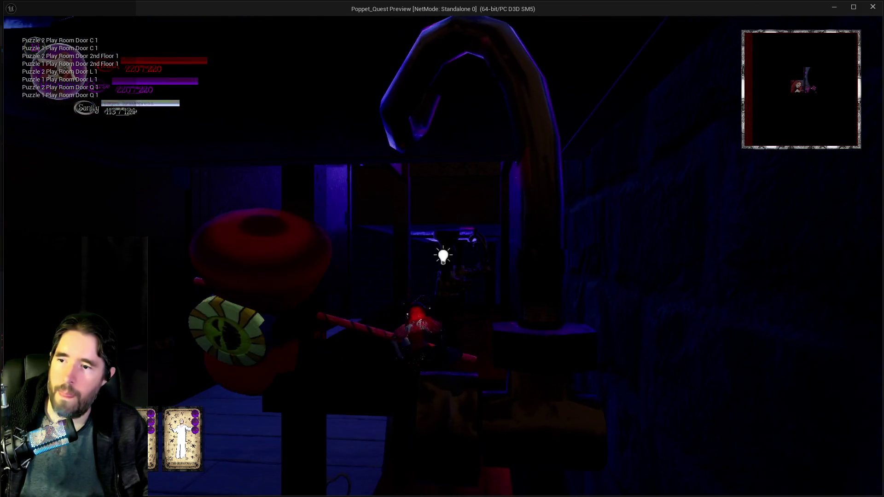
key(w)
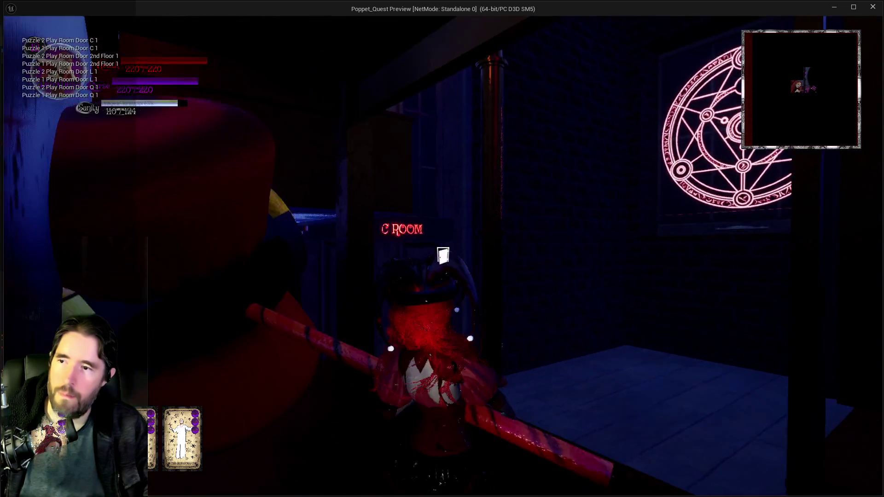
key(w)
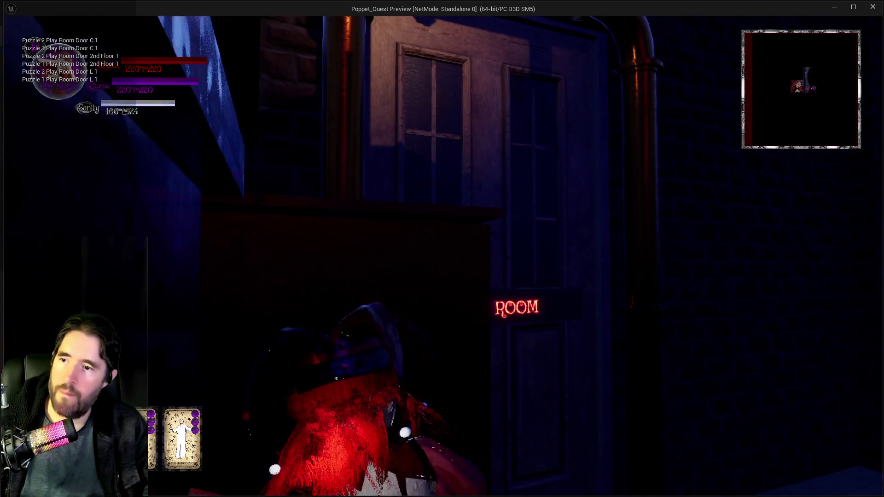
key(w)
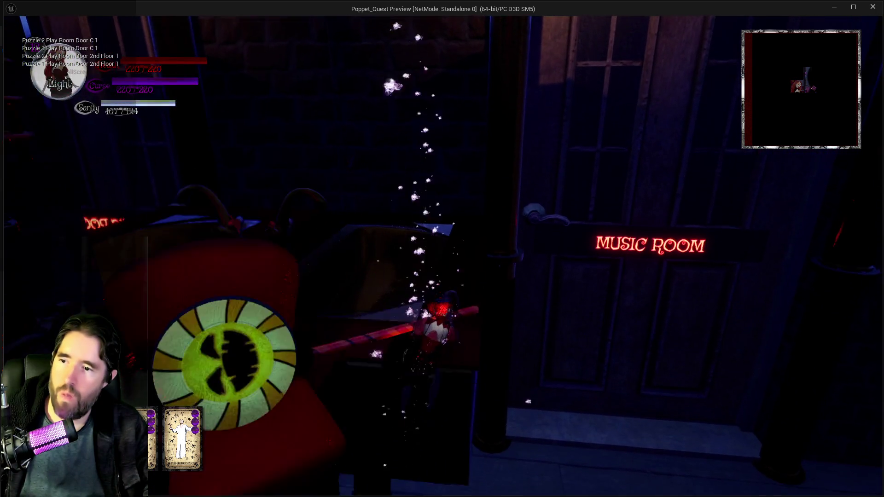
key(w)
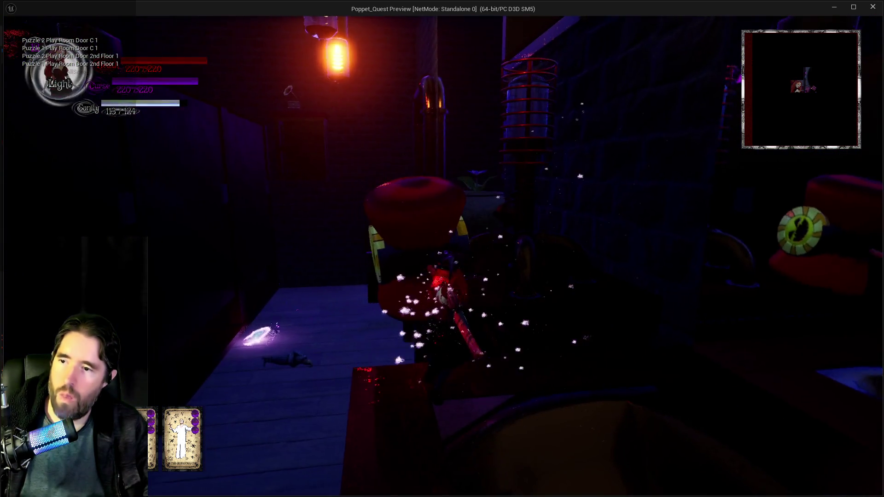
key(w)
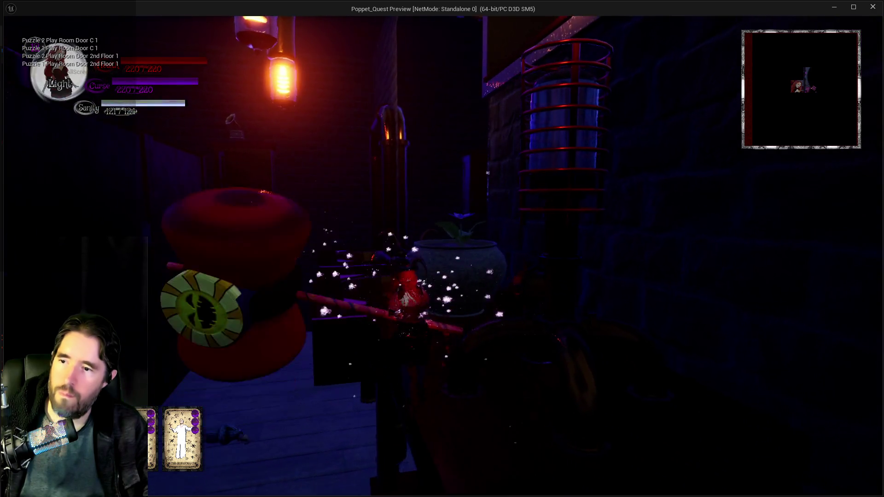
key(w)
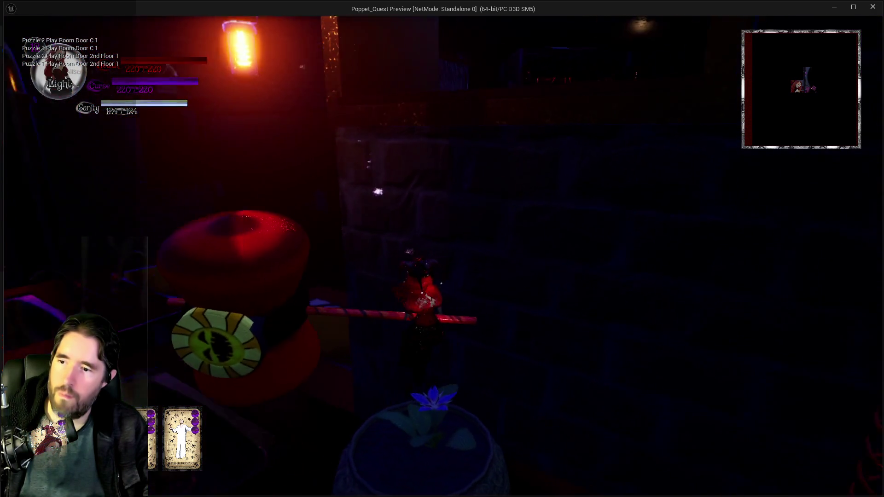
- Explore the polka-dot room around the glowing door, then stop the playtest
key(w)
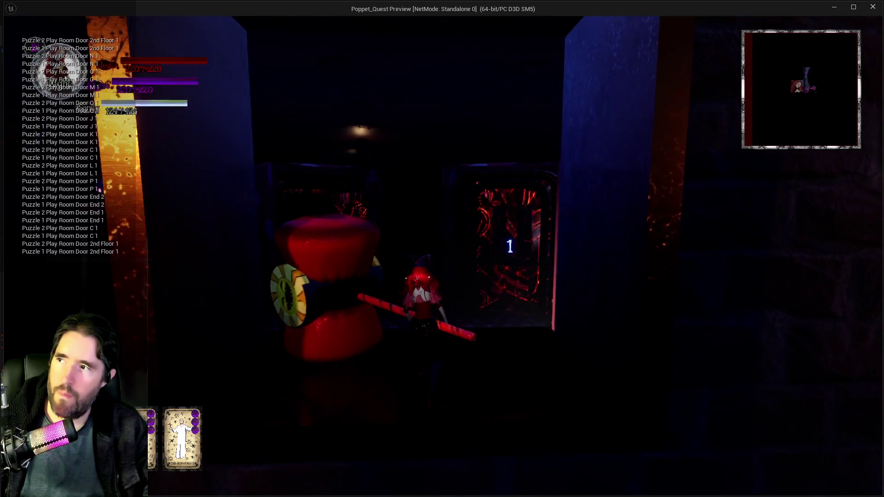
key(w)
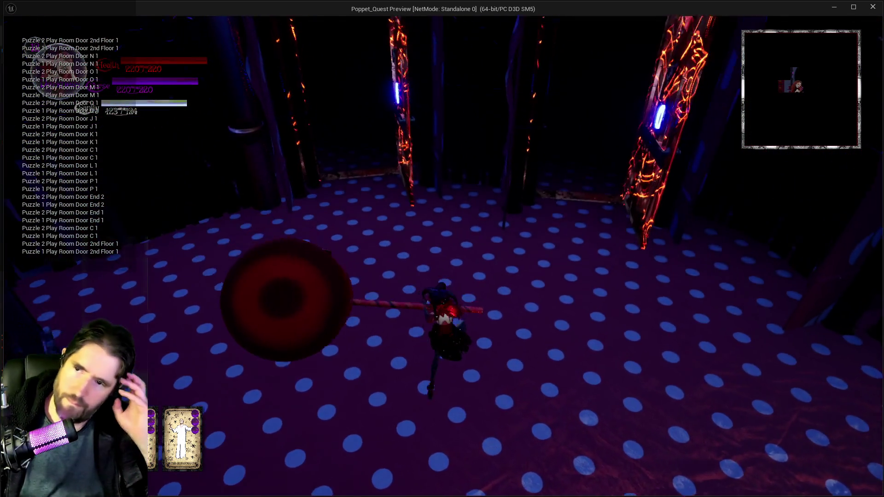
key(w)
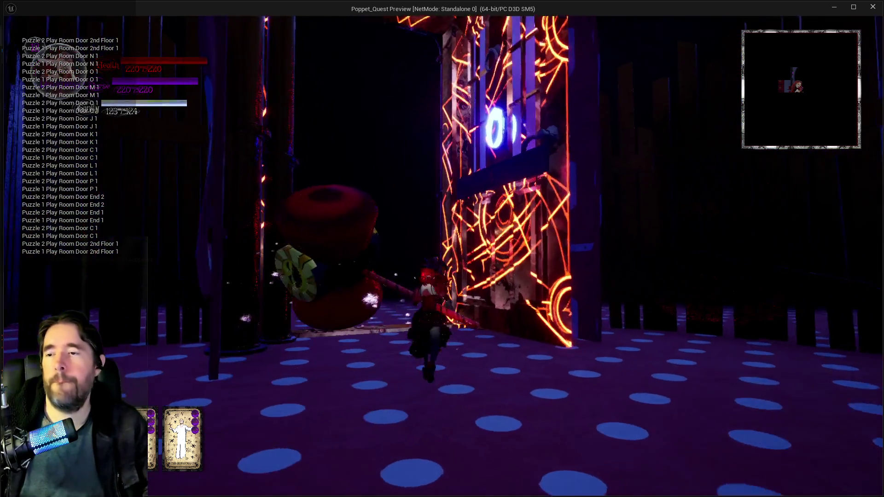
key(w)
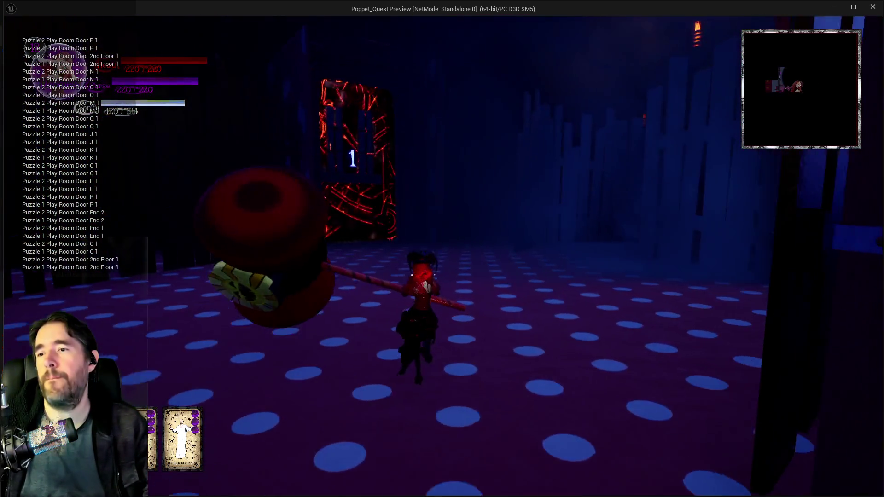
key(w)
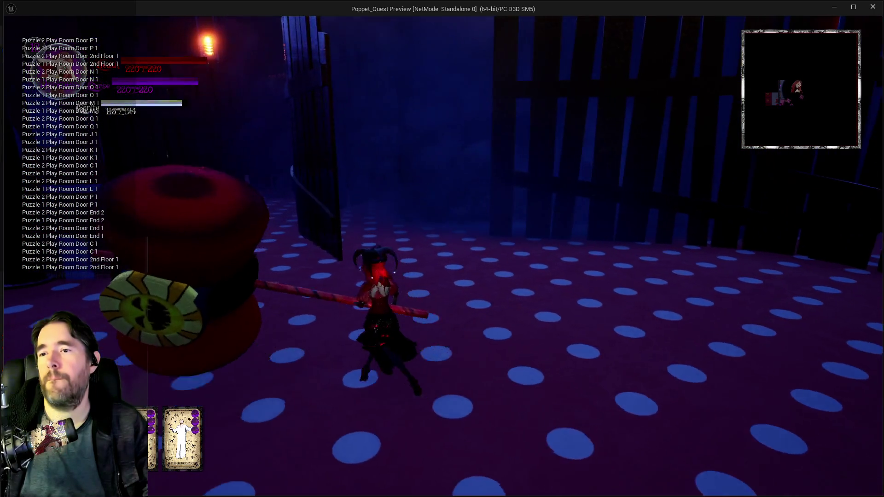
key(w)
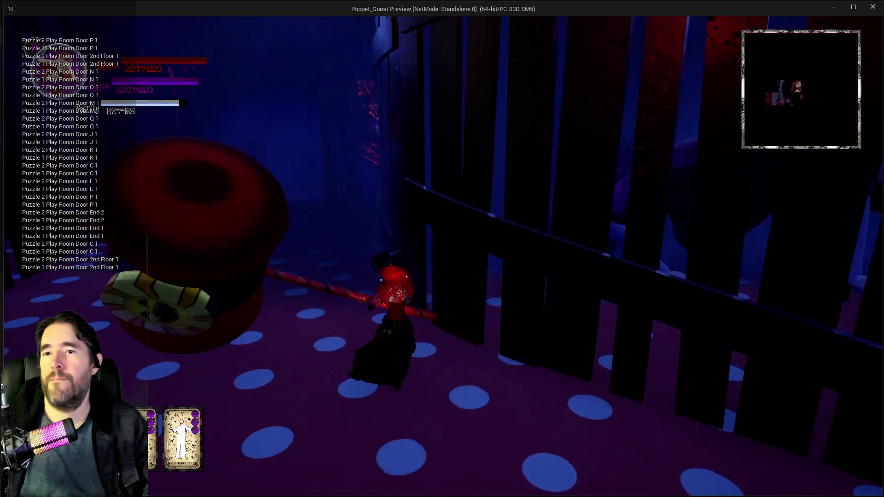
key(w)
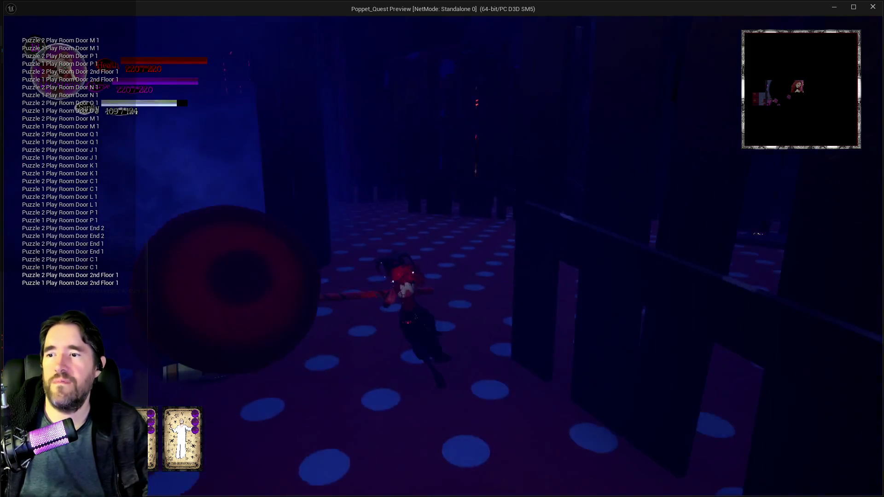
key(w)
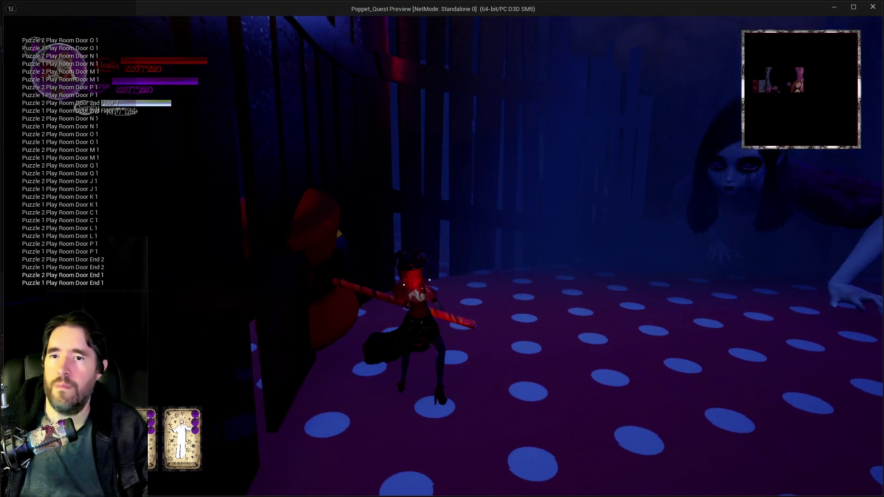
key(alt+Tab)
key(Escape)
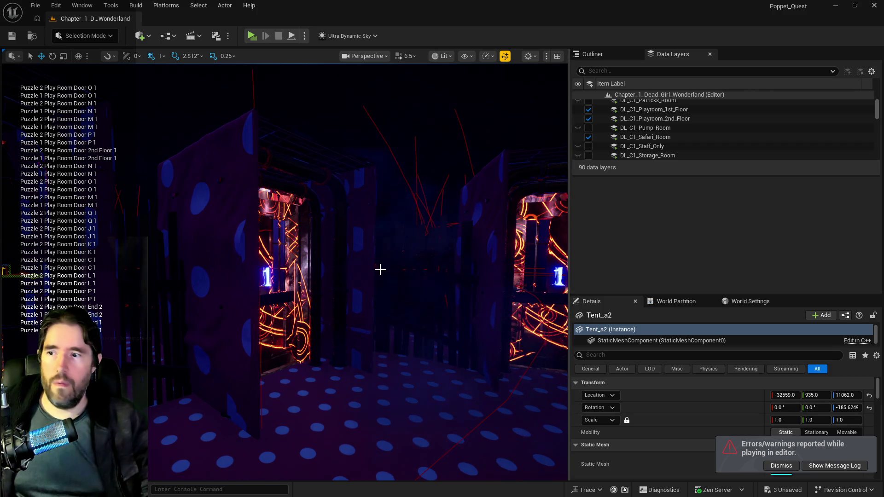
- Select Play Room Door18 and open BP_Play_Room_Door maximized in the Blueprint editor
click(270, 282)
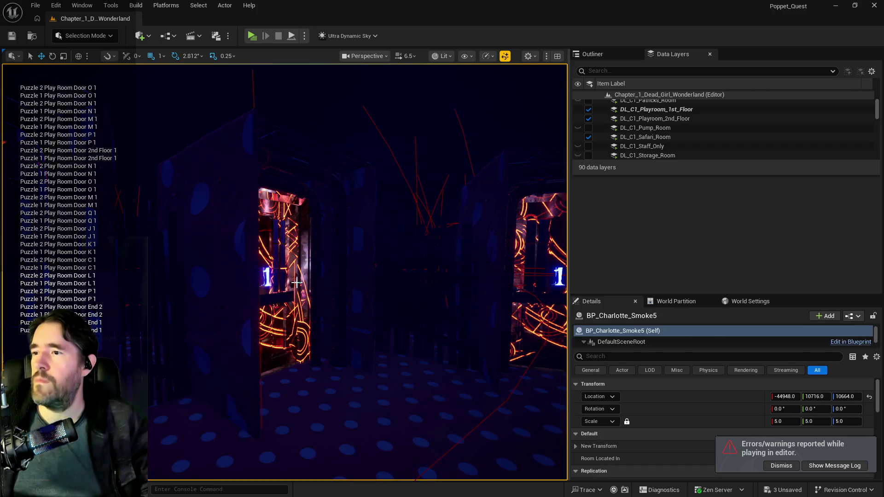
click(609, 54)
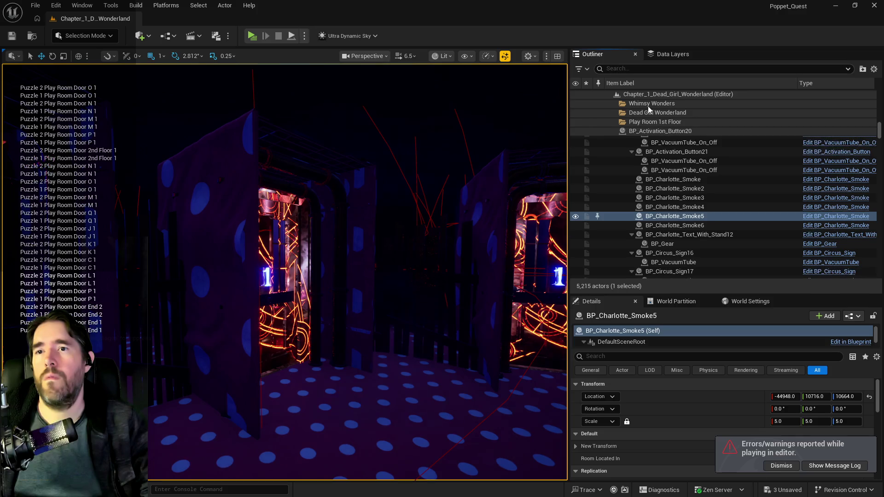
mouse_move(292, 270)
mouse_down()
mouse_move(314, 247)
mouse_move(281, 296)
mouse_up()
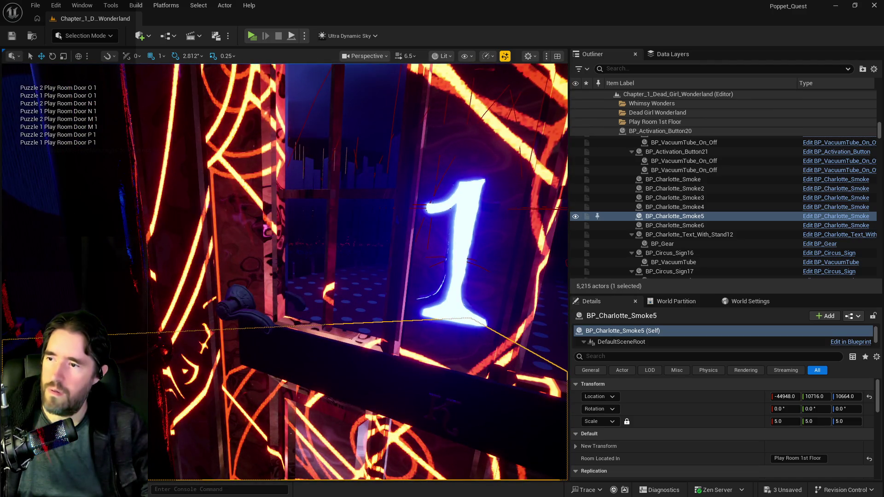
click(265, 225)
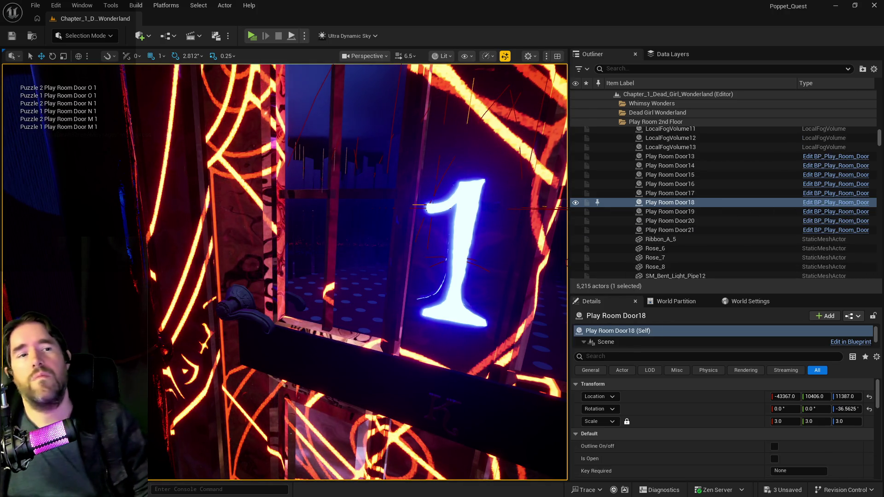
click(836, 203)
double_click(552, 92)
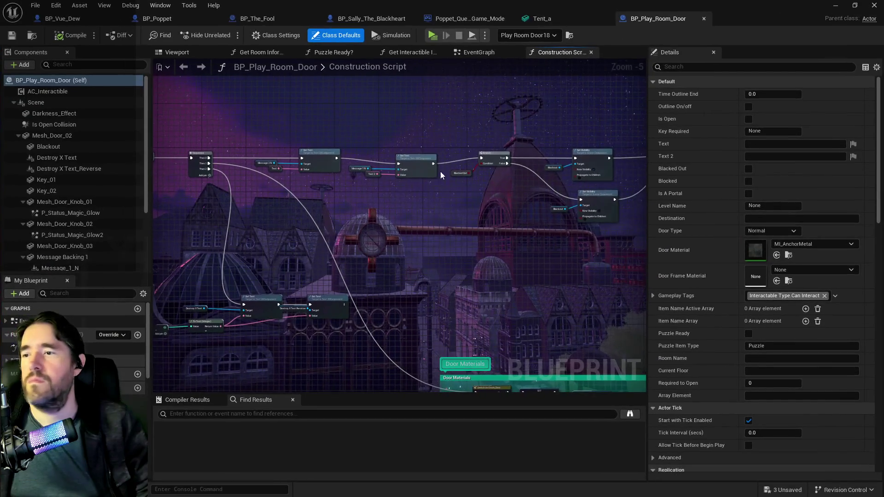
- Search BP_Play_Room_Door's EventGraph for 'print string', finding no Print String nodes, then go to BP_Poppet
click(465, 54)
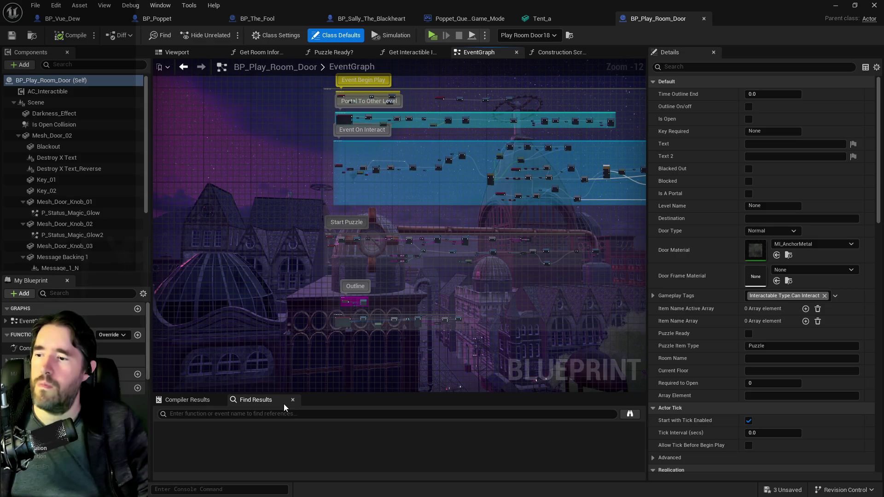
text(print string)
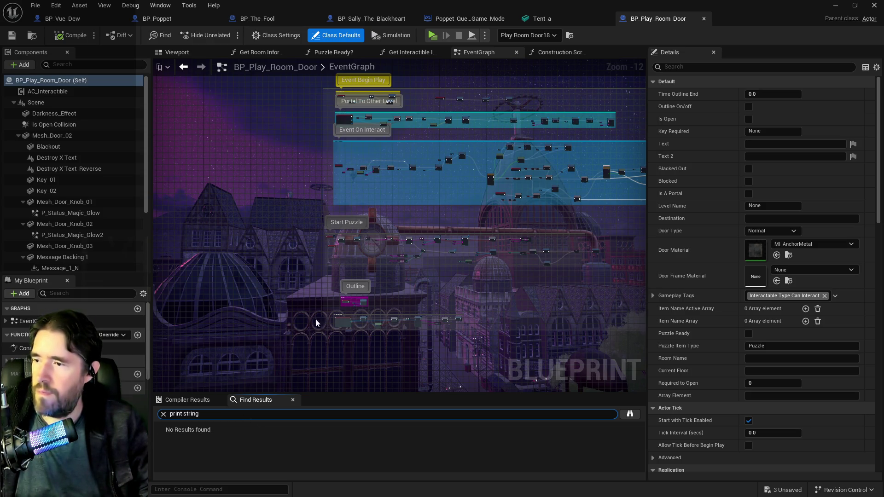
scroll(390, 205, up, 9)
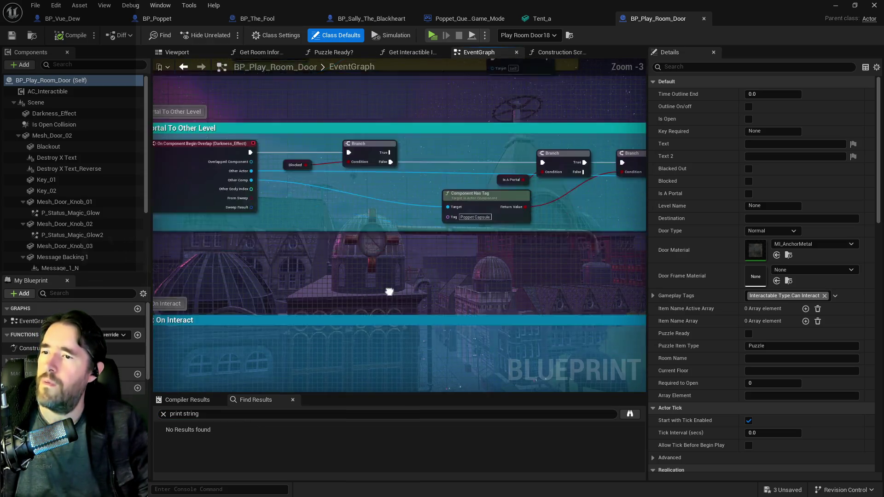
scroll(453, 238, down, 3)
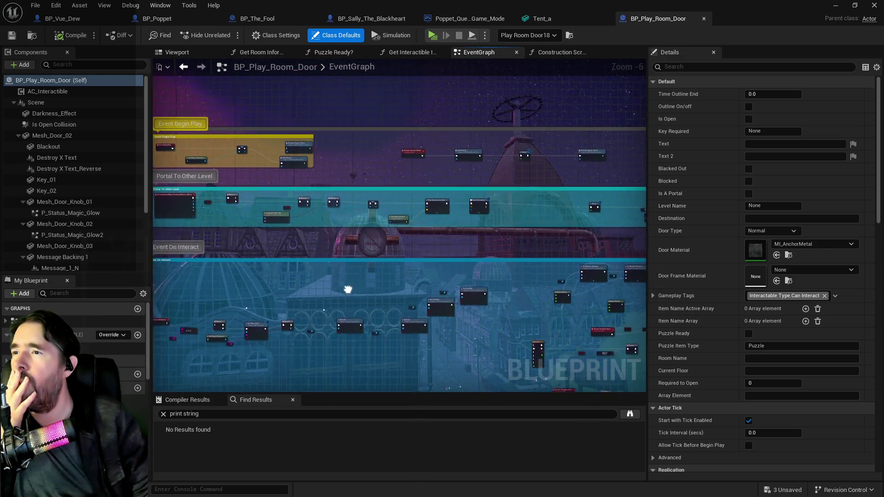
drag(358, 296, 264, 198)
drag(417, 189, 383, 225)
mouse_move(429, 255)
mouse_down()
mouse_move(442, 201)
mouse_move(357, 192)
mouse_move(414, 219)
mouse_move(494, 230)
mouse_move(626, 203)
mouse_move(527, 254)
mouse_move(468, 130)
mouse_move(361, 242)
mouse_move(305, 203)
mouse_up()
scroll(306, 203, up, 3)
mouse_move(474, 174)
mouse_down()
mouse_move(359, 217)
mouse_move(294, 228)
mouse_move(350, 216)
mouse_move(401, 223)
mouse_move(296, 207)
mouse_up()
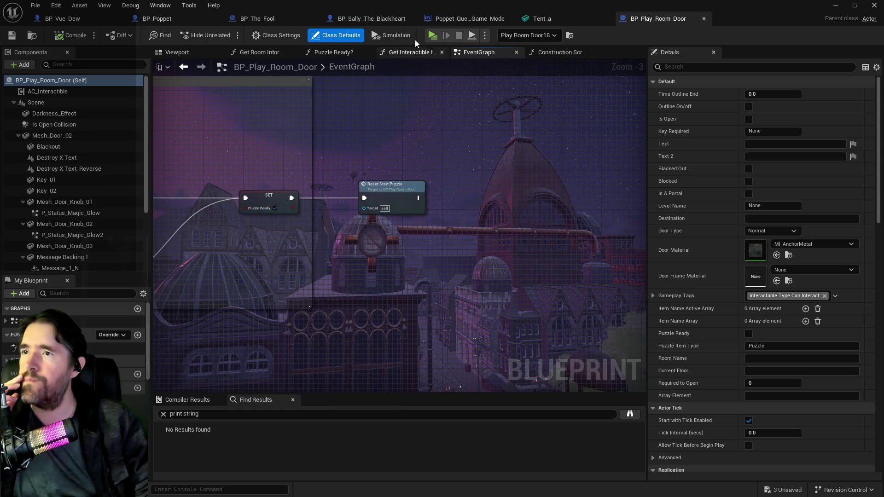
click(184, 19)
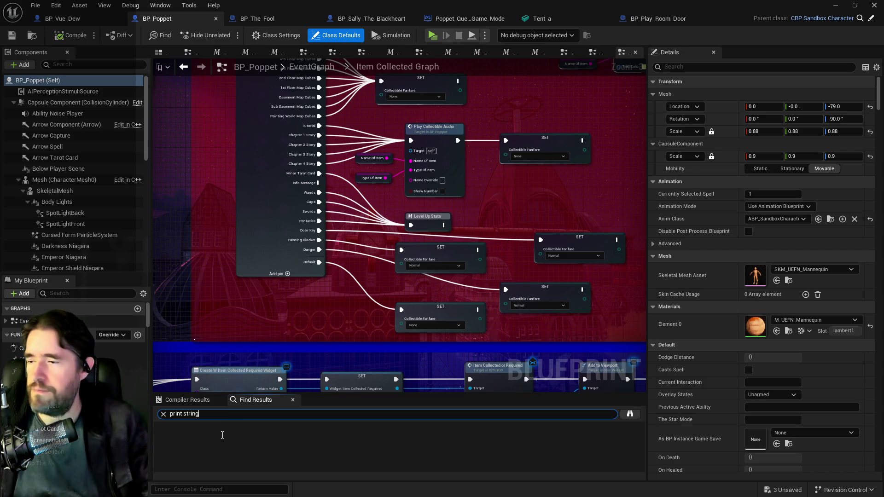
- Search BP_Poppet for Print String and remove the one after Event Puzzle Record, wiring it to SET
key(Return)
click(196, 457)
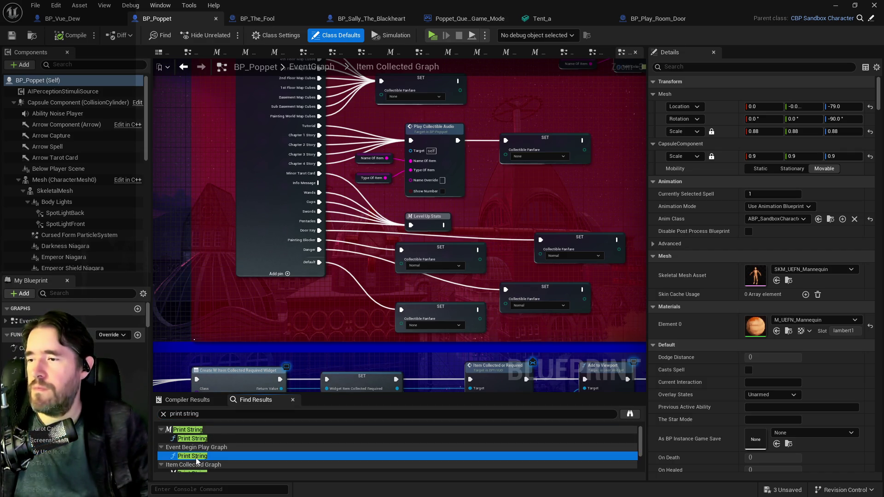
double_click(197, 457)
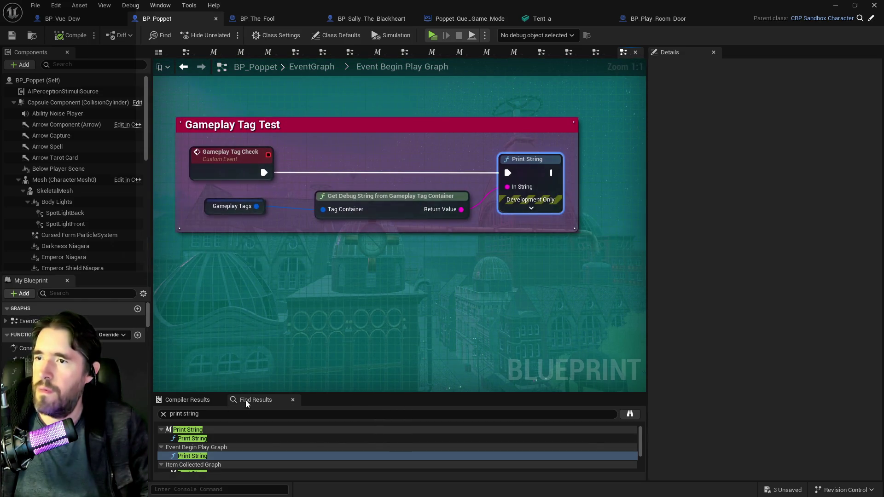
scroll(202, 466, down, 2)
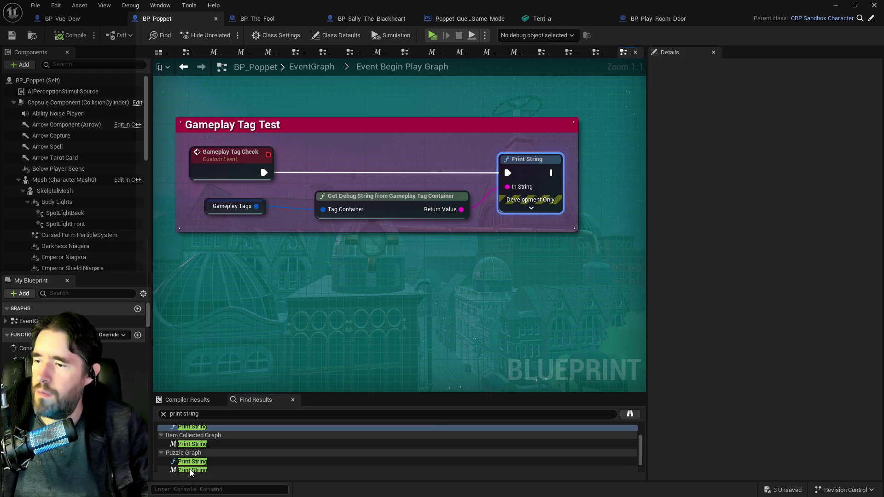
double_click(192, 470)
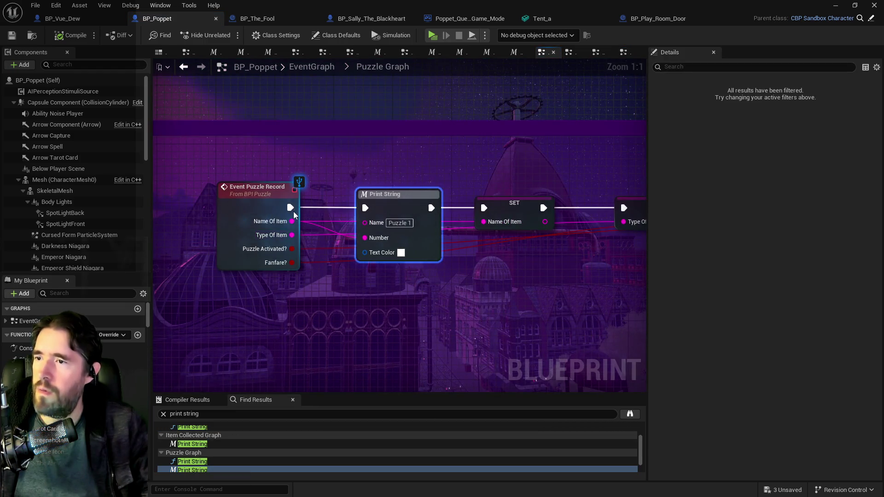
drag(294, 213, 411, 208)
drag(485, 210, 484, 209)
click(396, 194)
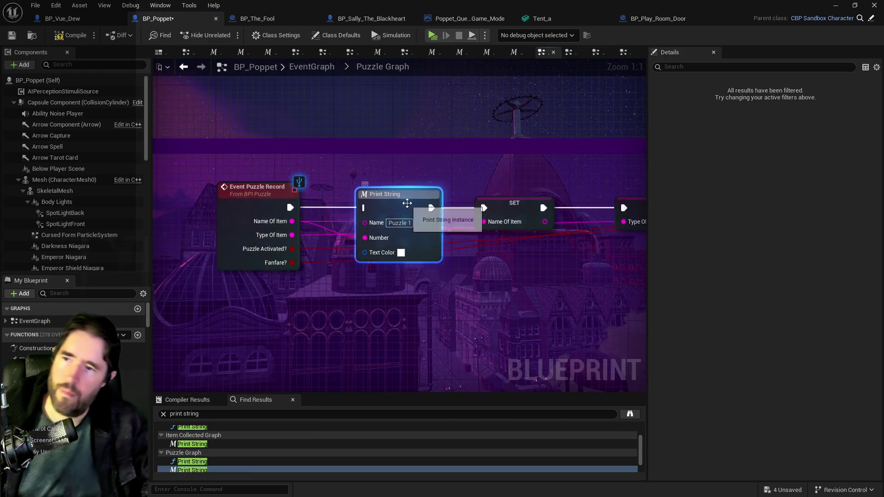
key(Delete)
- Remove the next two Puzzle Graph Print Strings, wiring Branch True and ADD straight past them
double_click(186, 461)
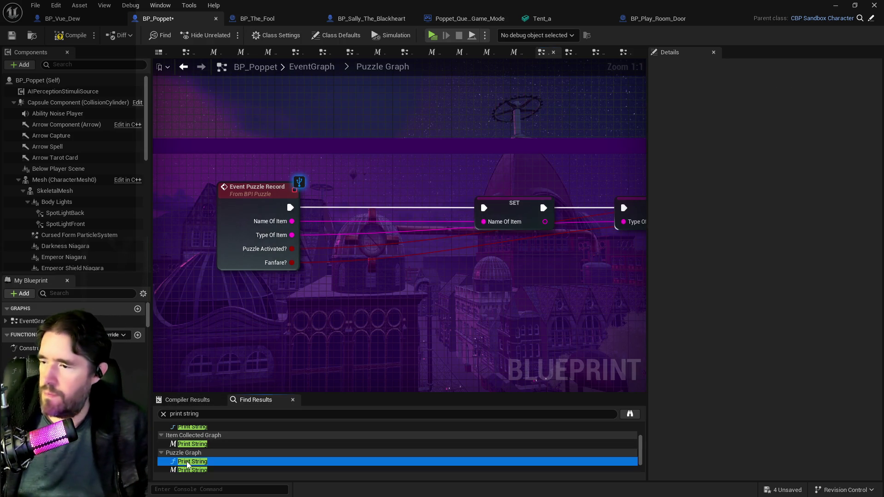
mouse_move(211, 170)
mouse_down()
mouse_move(651, 172)
mouse_move(569, 172)
mouse_up()
click(336, 172)
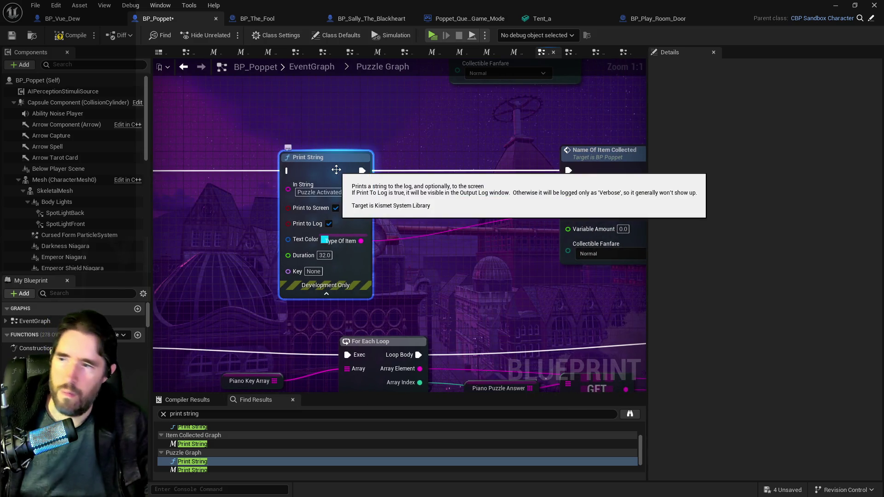
key(Delete)
scroll(322, 451, down, 1)
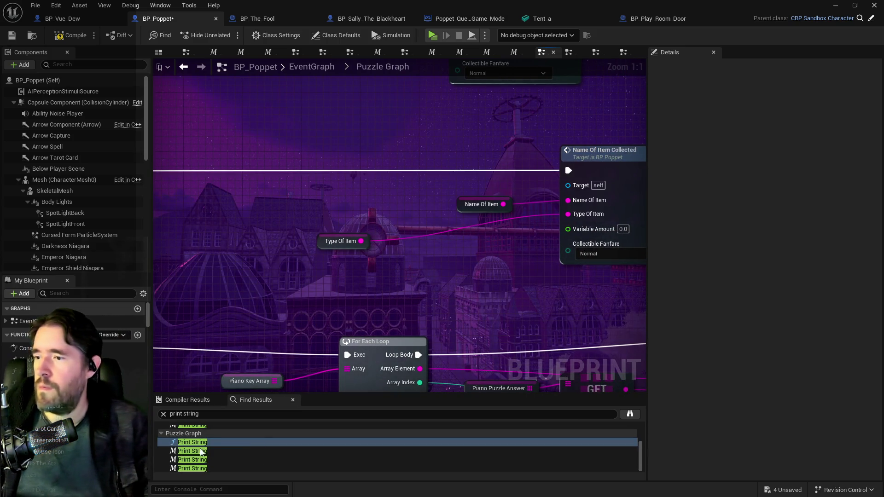
double_click(229, 460)
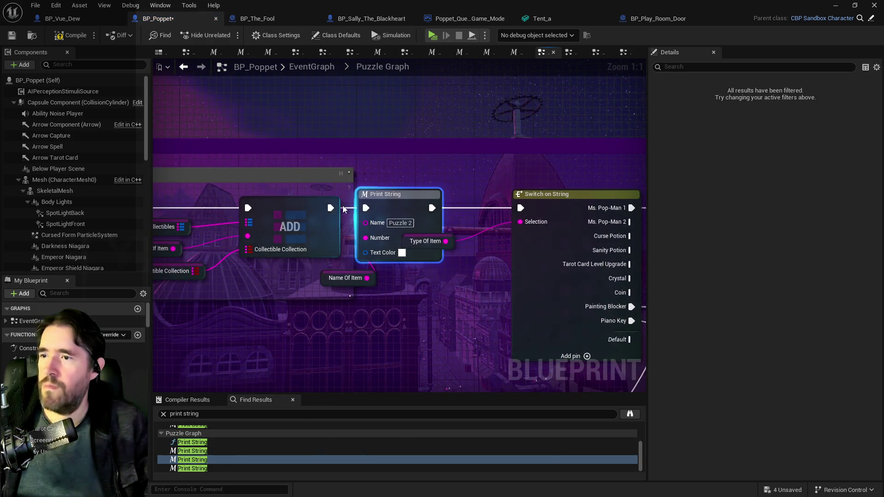
click(290, 226)
drag(432, 208, 520, 208)
drag(379, 175, 367, 282)
key(Delete)
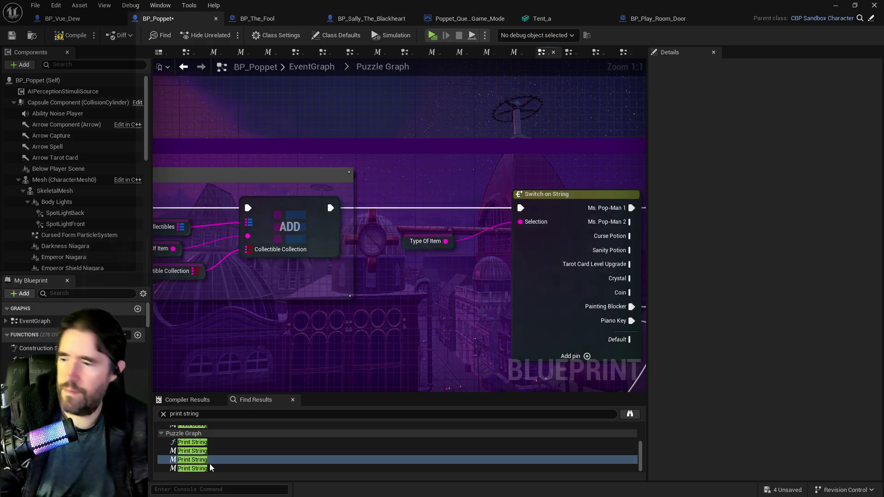
- Connect Painting Blocker directly to the Branch and delete the last Puzzle Graph Print String with its reroutes
click(208, 468)
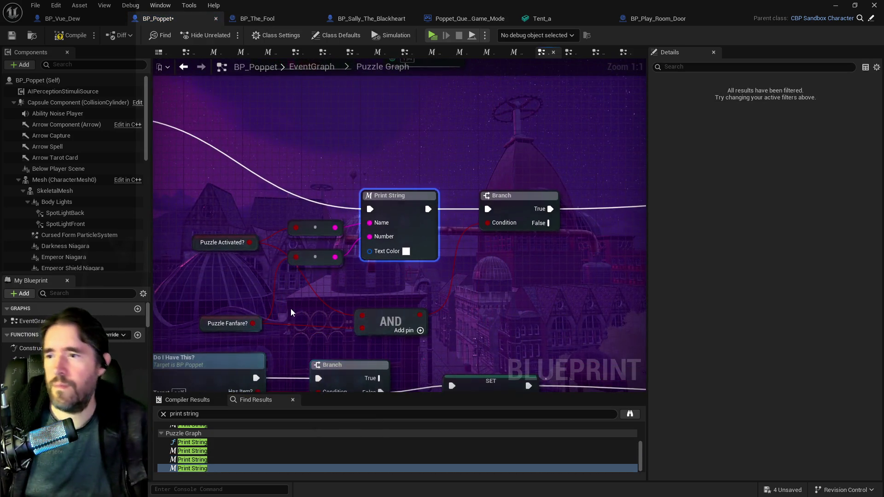
drag(181, 169, 511, 252)
mouse_move(258, 222)
mouse_down()
mouse_move(415, 271)
mouse_move(430, 290)
mouse_up()
click(332, 211)
key(Delete)
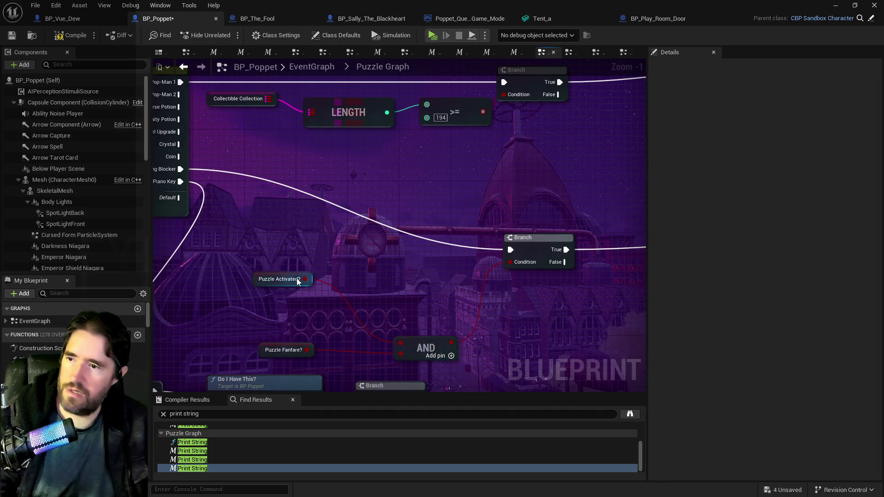
drag(259, 280, 266, 325)
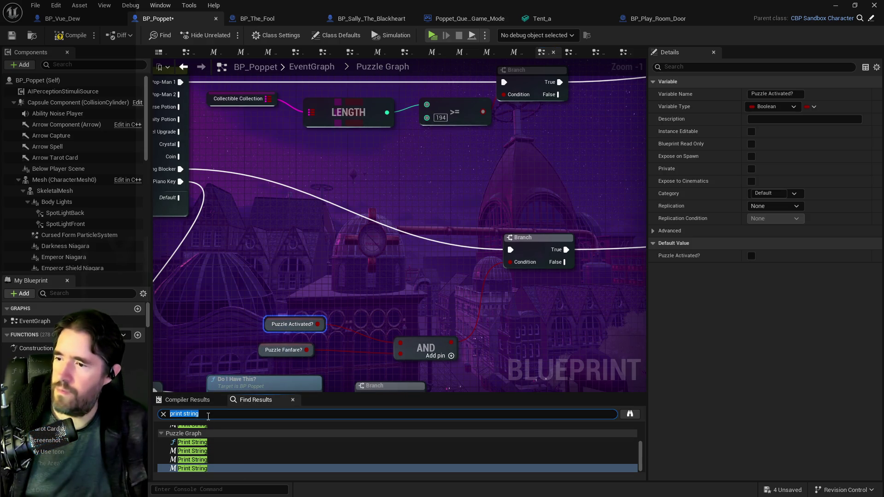
- Rerun the search, delete the Item Collected Graph Print String, then compile and save BP_Poppet
key(Return)
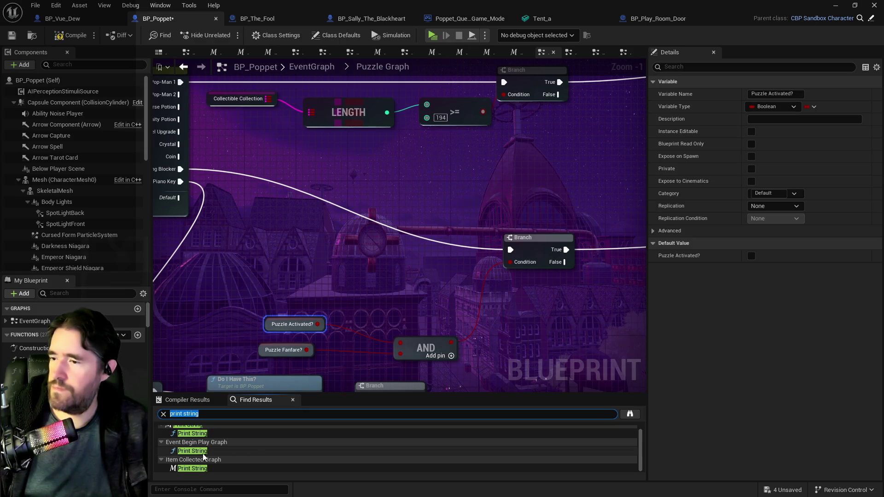
click(198, 433)
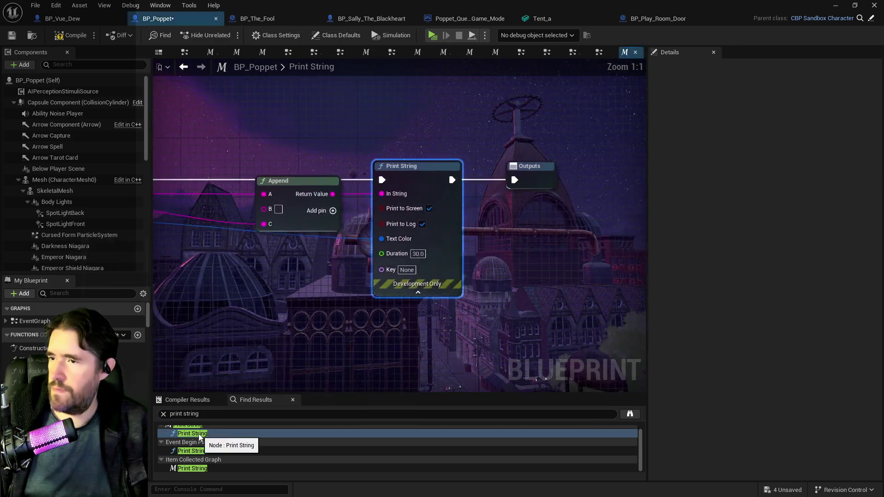
click(208, 452)
click(201, 469)
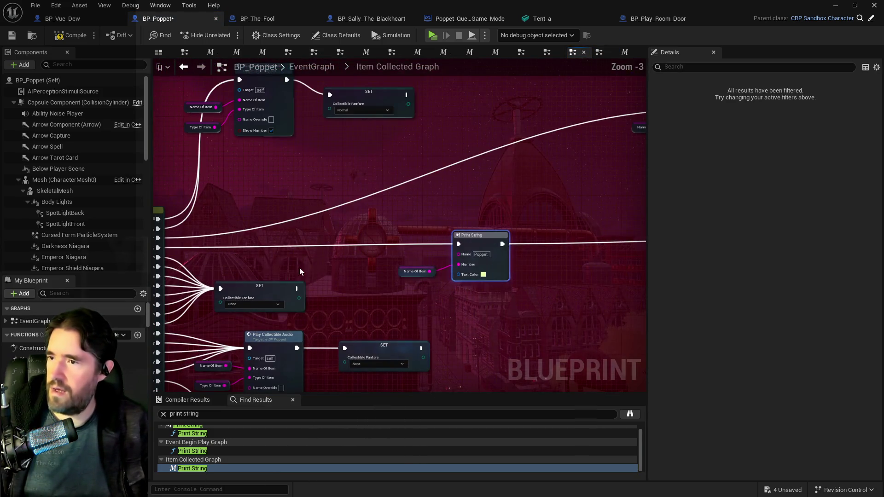
mouse_move(647, 242)
mouse_down()
mouse_move(631, 267)
mouse_move(693, 251)
mouse_move(486, 248)
mouse_move(585, 240)
mouse_move(668, 273)
mouse_move(590, 258)
mouse_move(585, 249)
mouse_up()
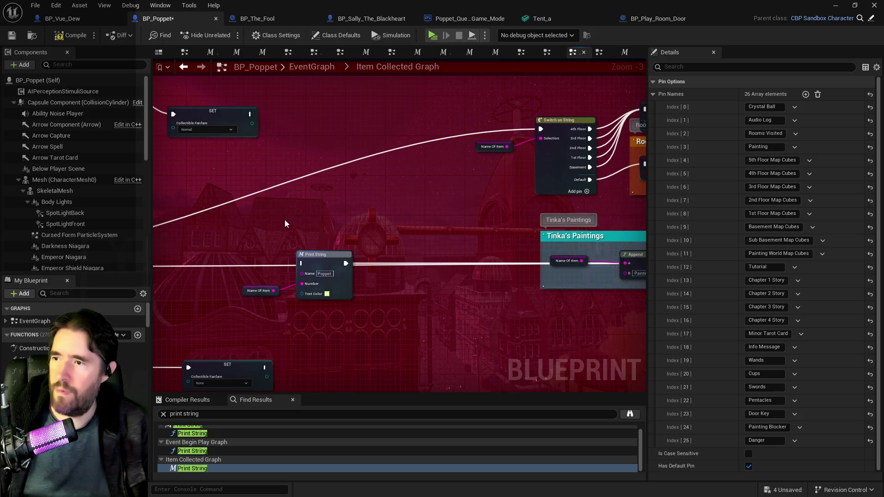
drag(300, 279, 319, 303)
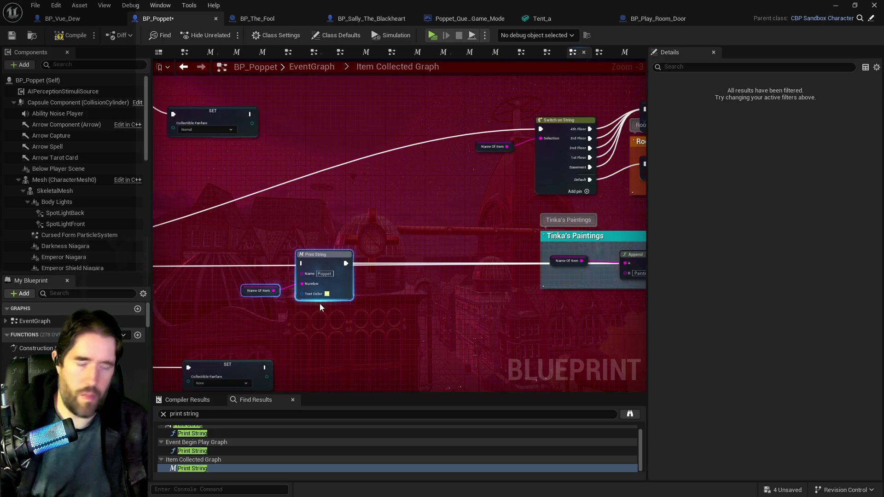
key(Delete)
click(72, 35)
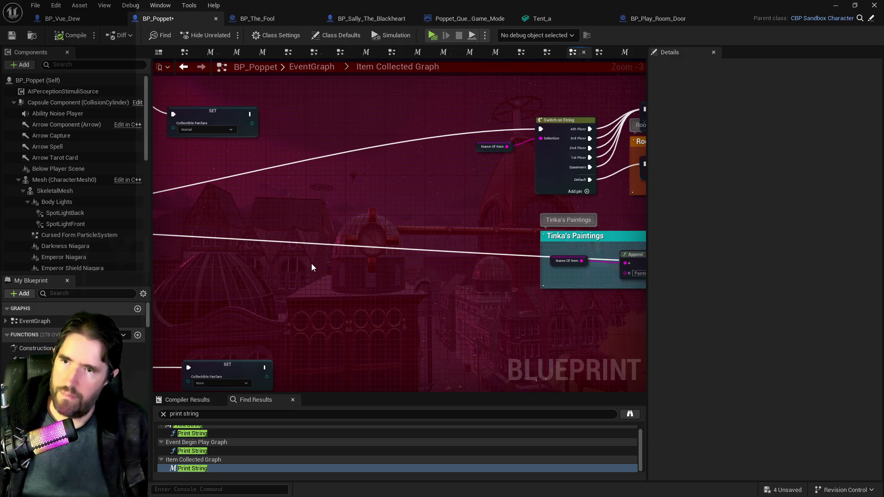
key(ctrl+s)
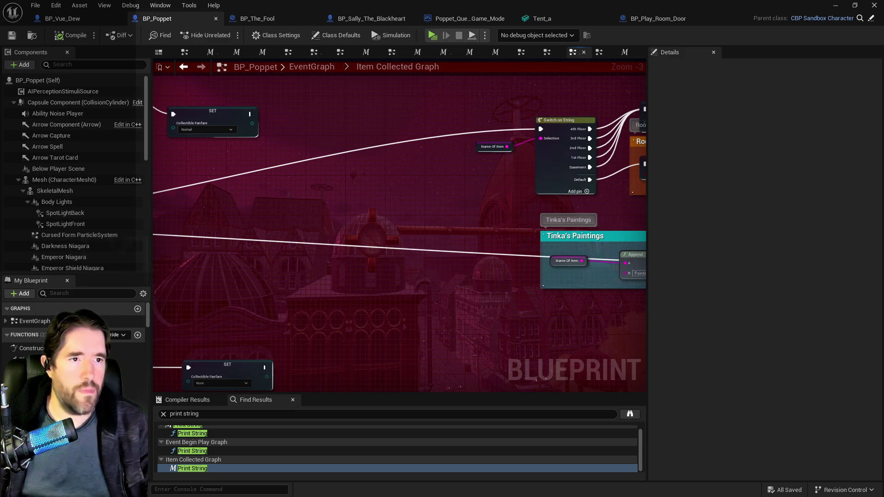
key(alt+Tab)
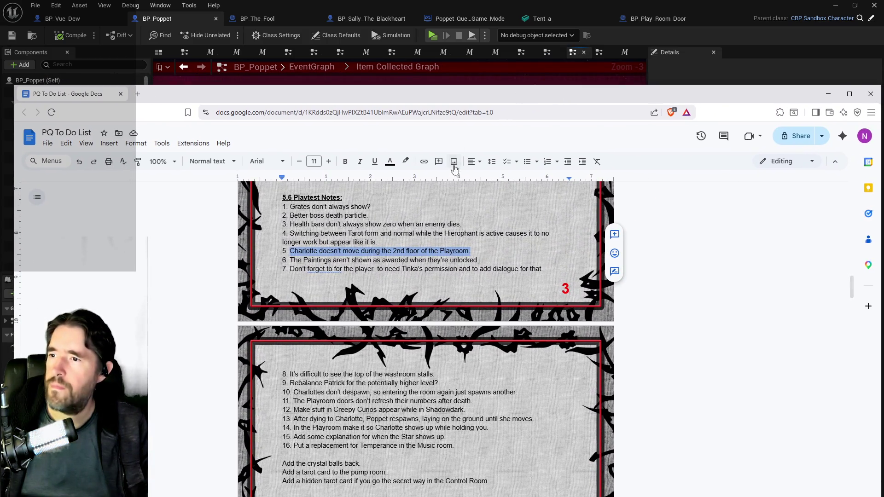
- Add a question mark at the end of playtest note 5 about the Playroom's 2nd floor
click(448, 260)
text(?)
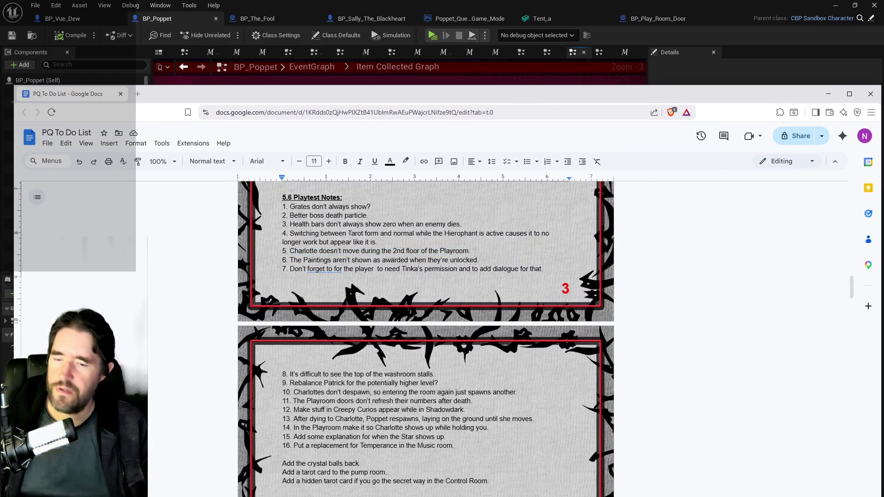
scroll(475, 251, down, 3)
scroll(474, 251, up, 3)
click(474, 251)
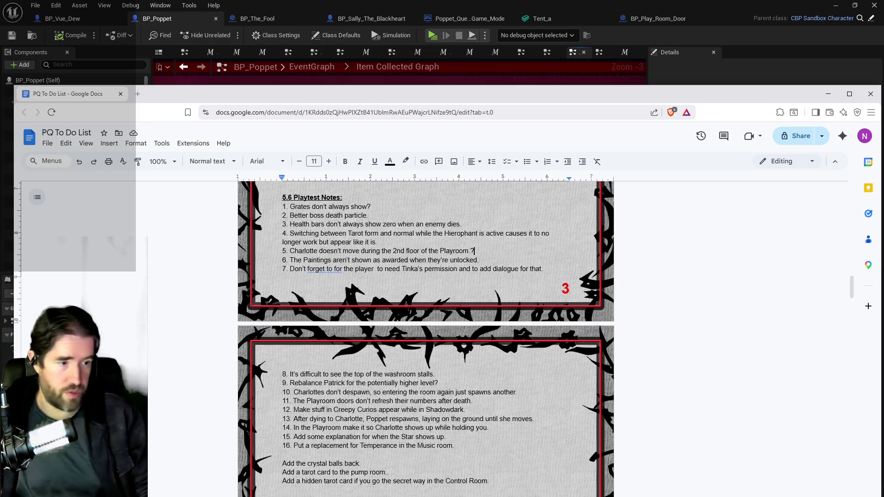
key(alt+Tab)
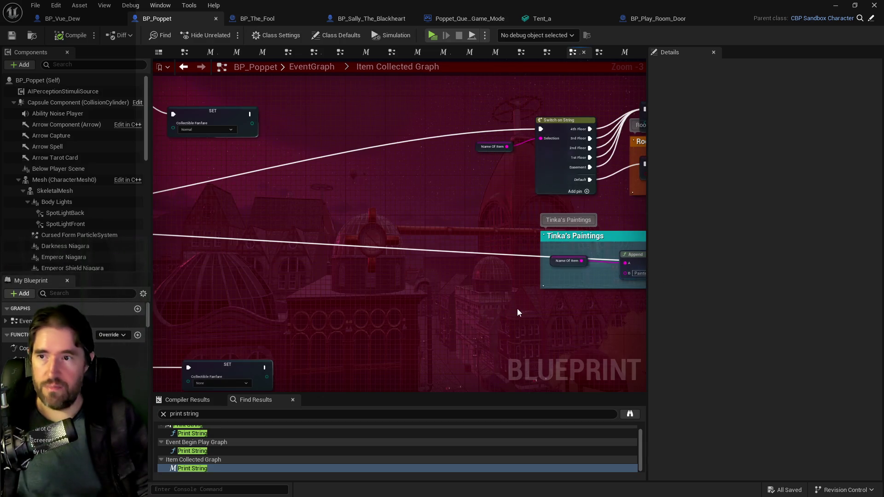
- Pan the BP_Poppet graph to show the Tinka's Paintings comment box, then return to the to-do document
drag(474, 317, 320, 290)
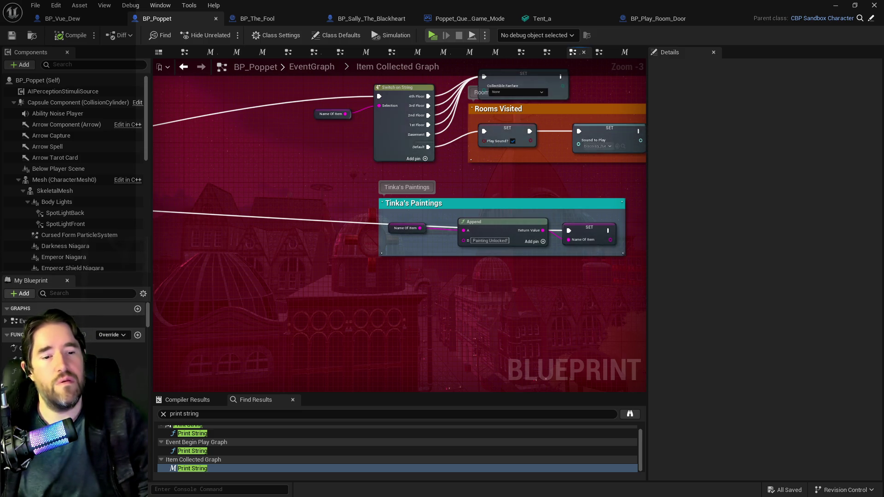
key(alt+Tab)
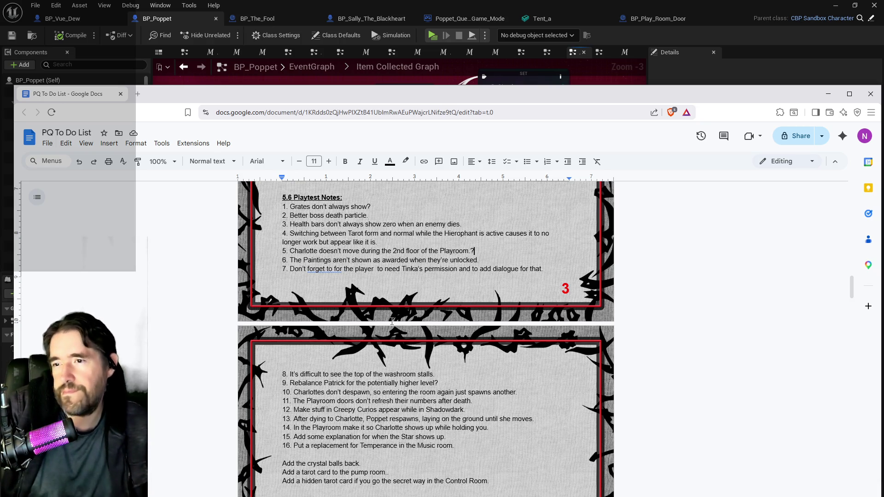
- Review the 5.6 Playtest Notes, select note 7, and move the Chrome window aside to reveal the blueprint
scroll(426, 339, down, 1)
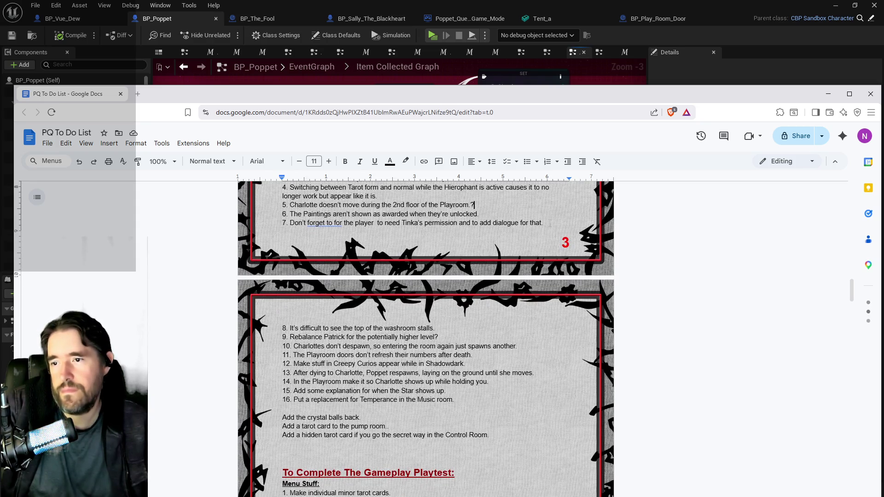
click(306, 455)
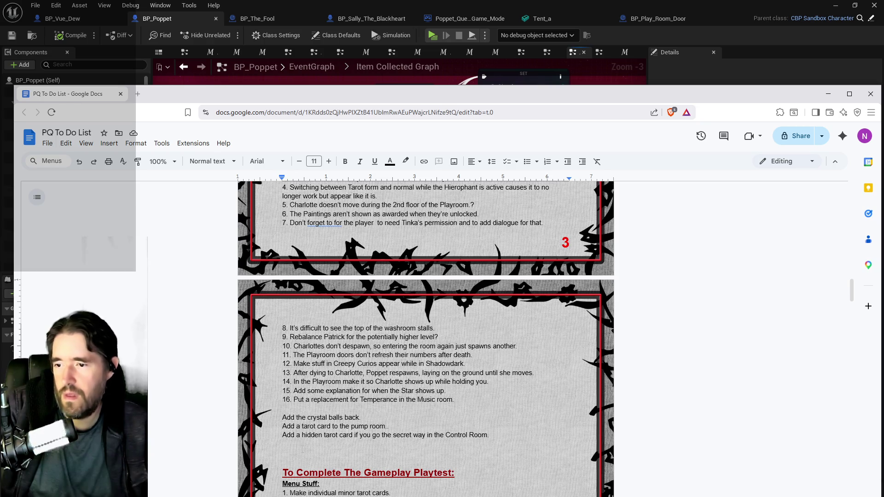
scroll(451, 357, up, 2)
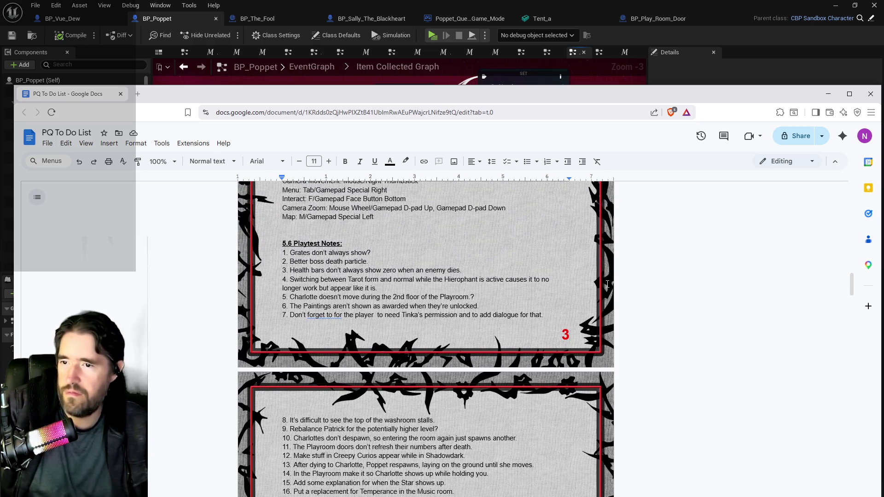
drag(543, 315, 291, 315)
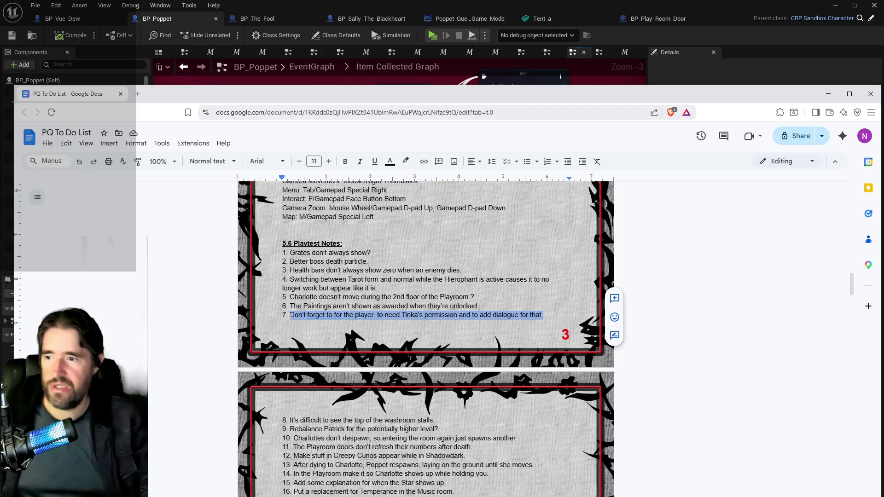
scroll(368, 372, down, 2)
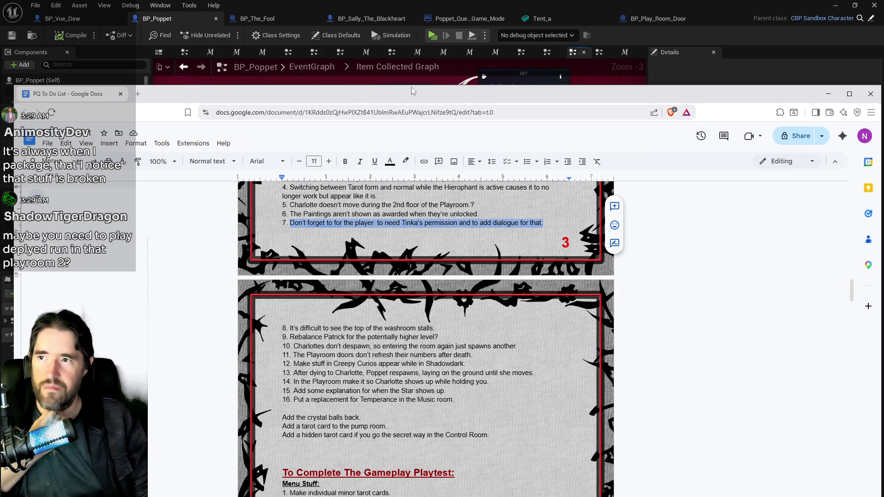
drag(410, 91, 883, 110)
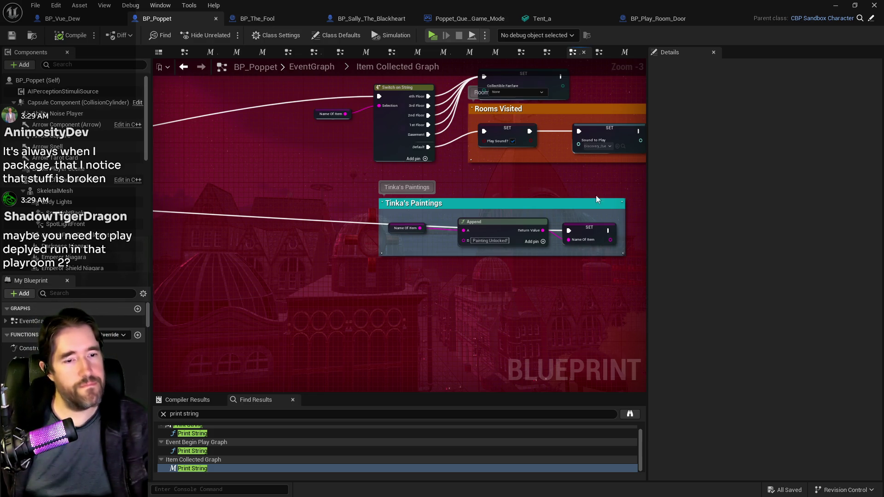
- Check Play Room Door18 in the Chapter_1_Dead_Girl_Wonderland level, then return to the to-do document
key(alt+Tab)
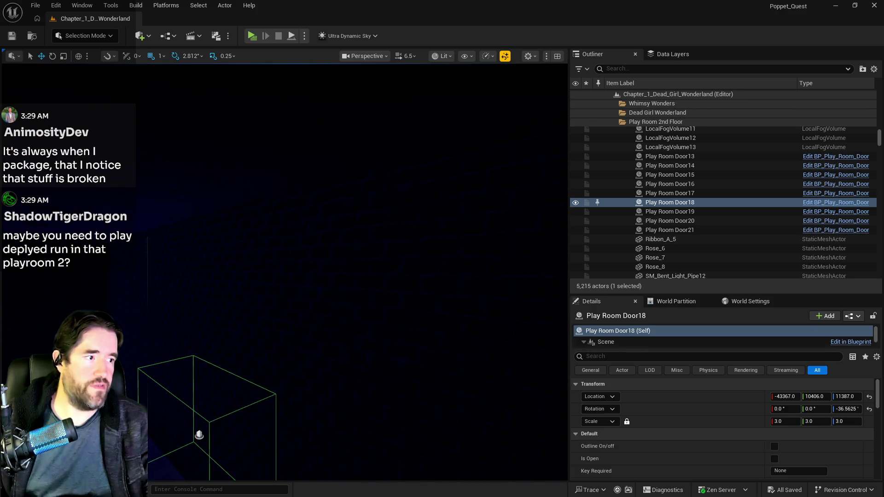
key(alt+Tab)
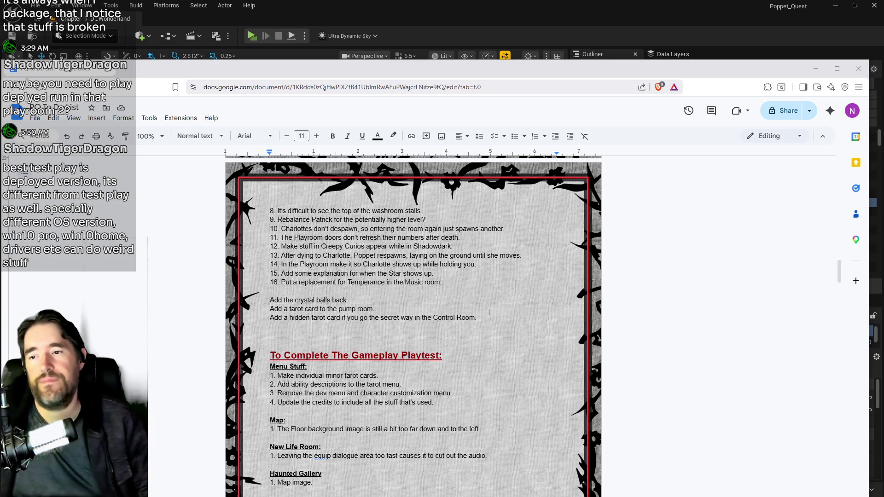
- Add a bold, underlined 'Save For Later:' heading below the playtest list, then select note 15's Star text
scroll(318, 329, up, 2)
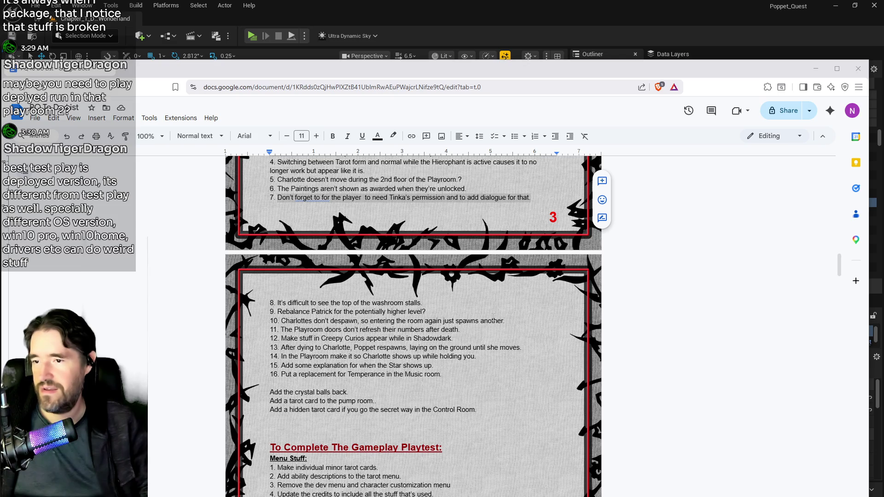
drag(505, 321, 283, 321)
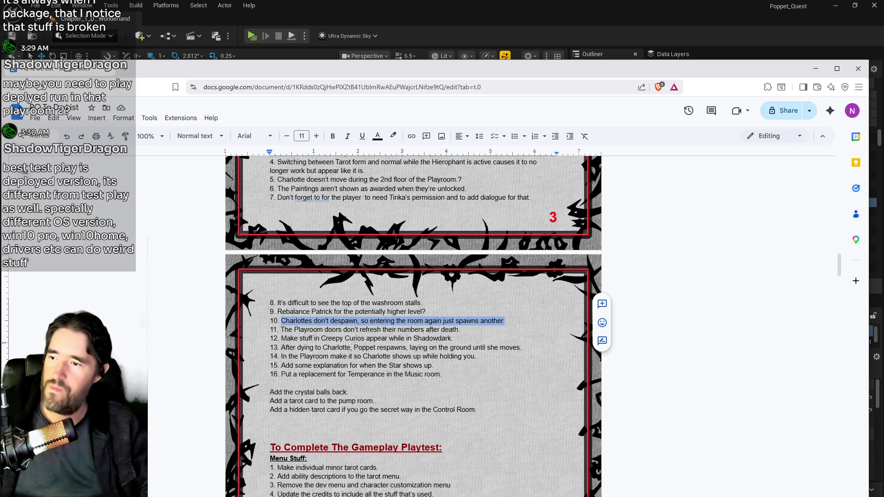
click(349, 427)
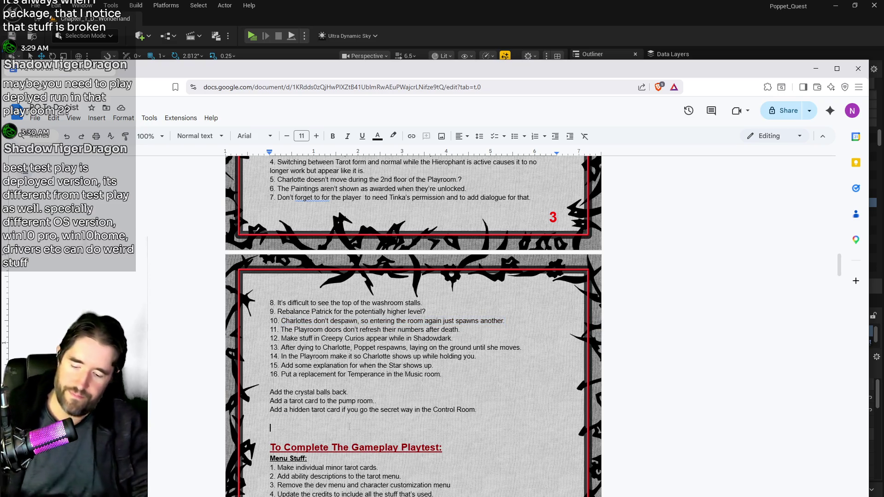
text(Save )
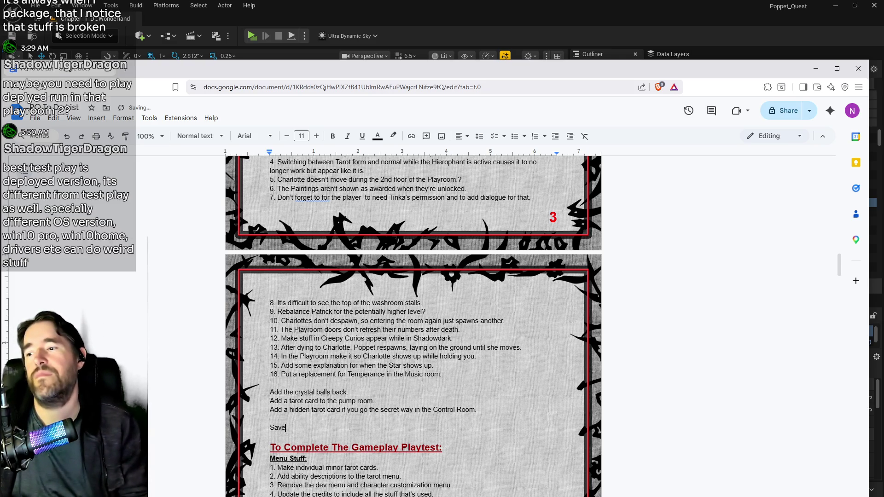
text(For Later:)
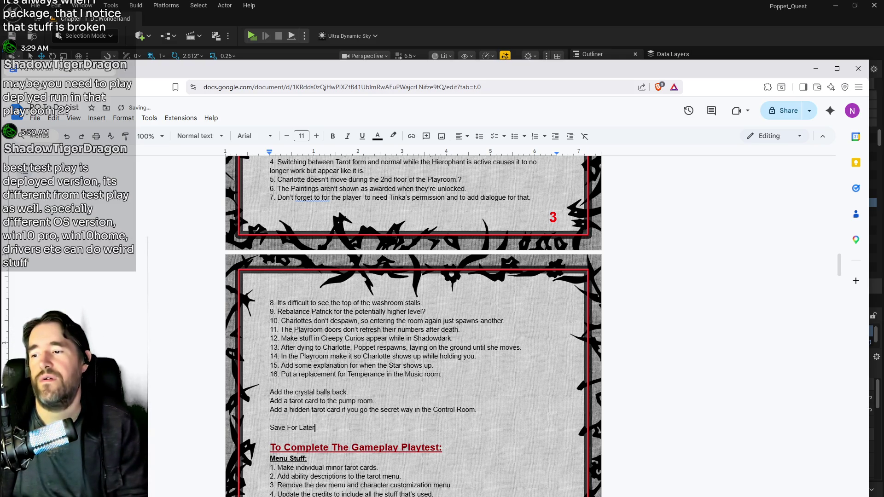
key(Return)
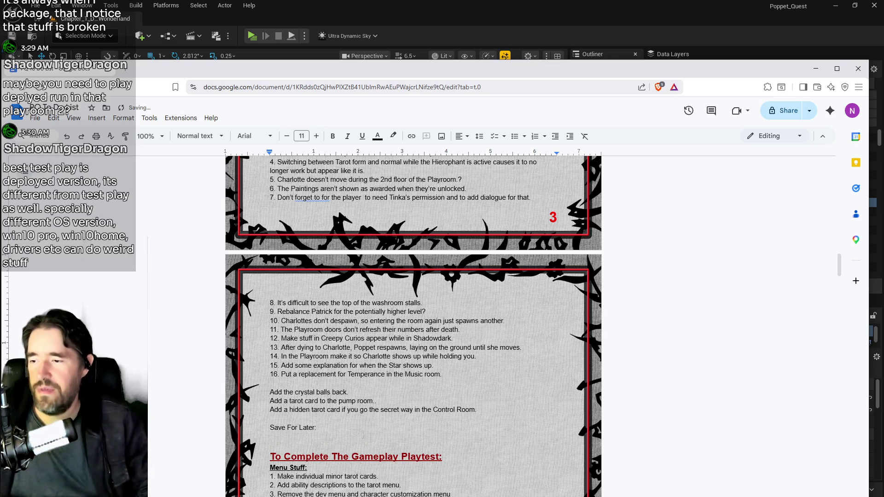
key(shift+Home)
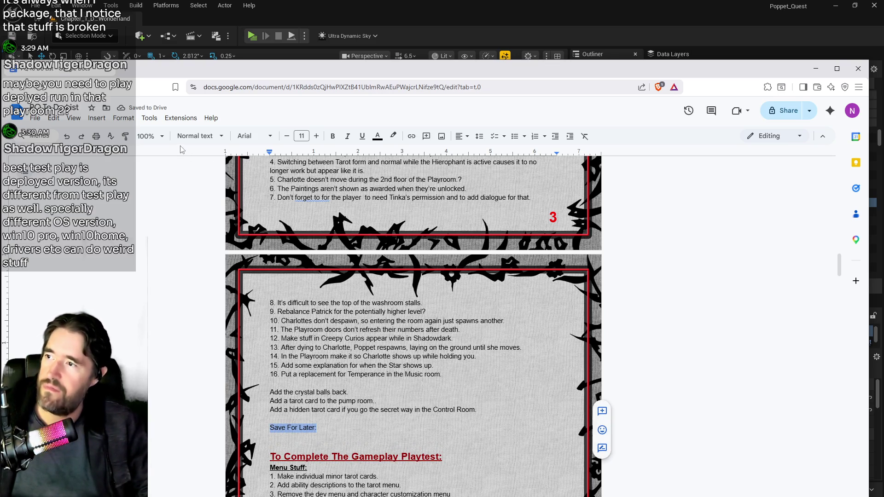
click(332, 136)
click(362, 136)
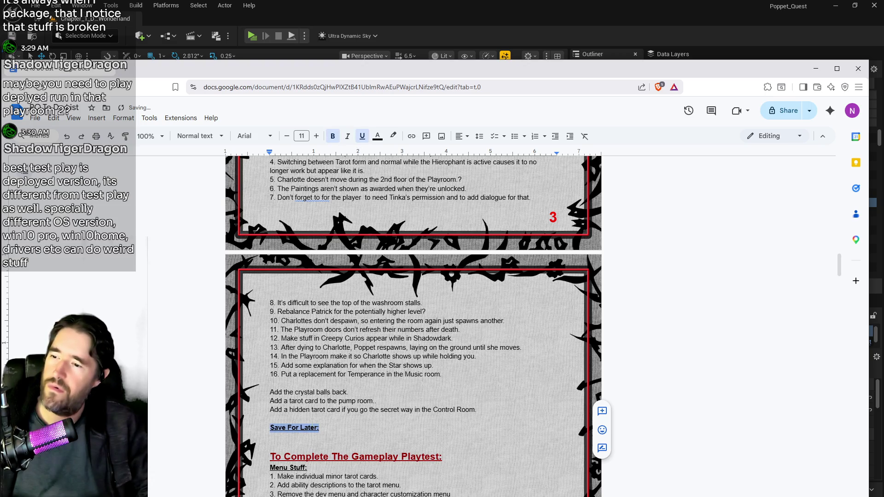
click(311, 418)
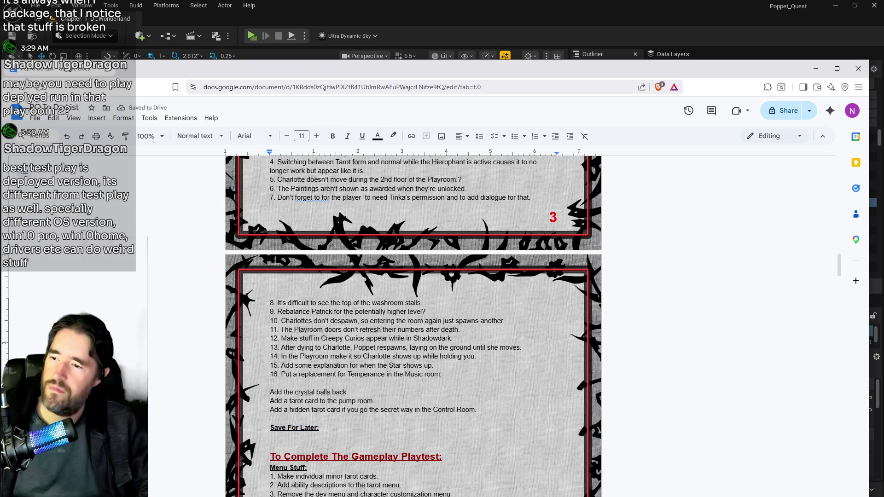
drag(433, 365, 281, 366)
- Cut the Star explanation from note 15 and paste it as item 1 under Save For Later
key(ctrl+x)
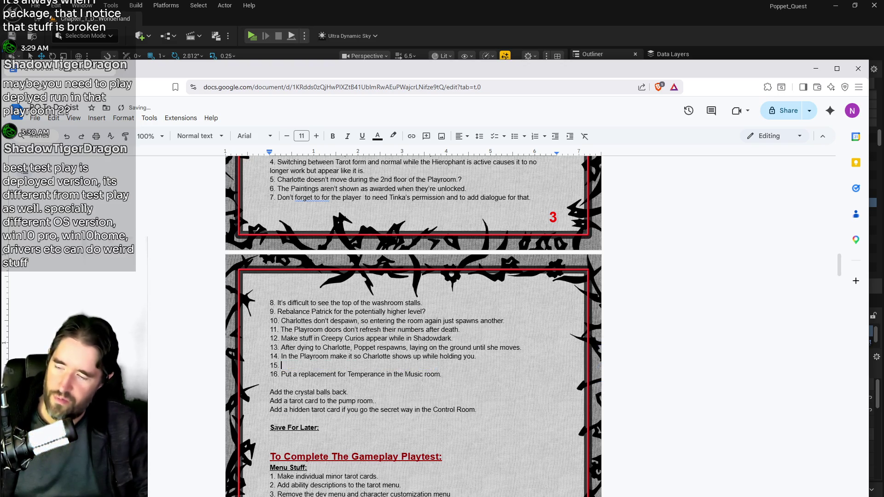
click(271, 437)
text(1.)
key(ctrl+v)
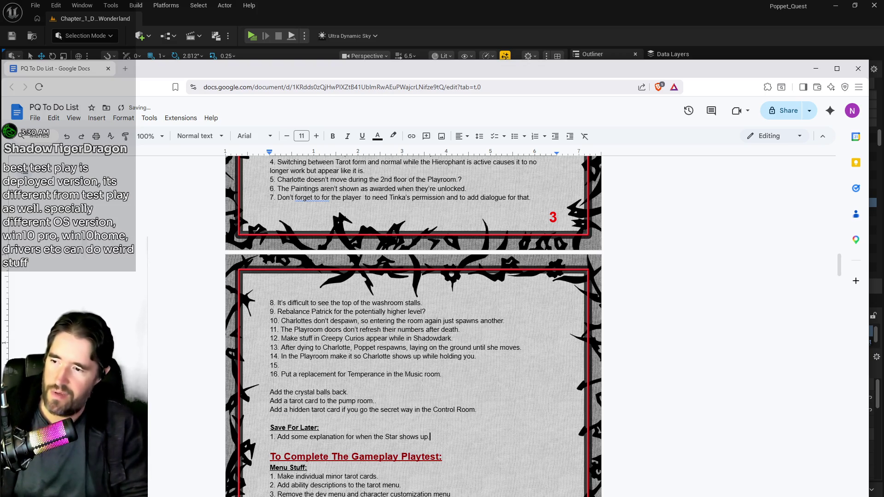
key(Return)
text(.)
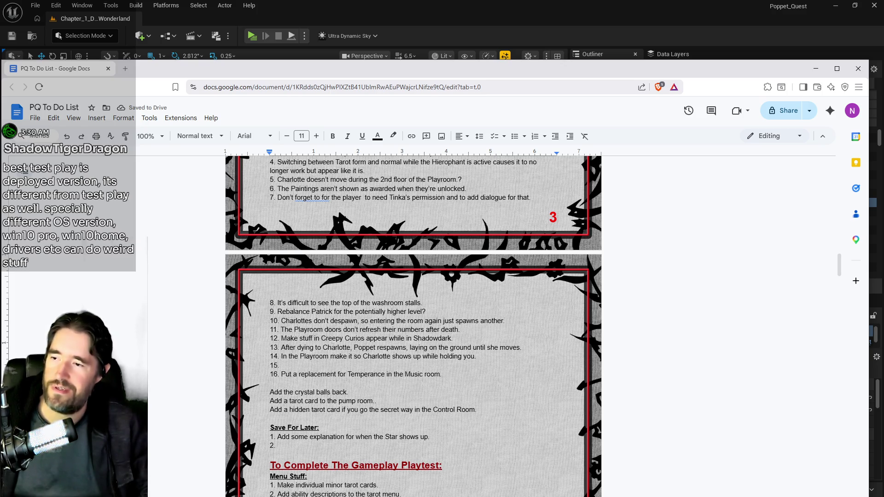
- Move the Tinka's permission text from note 7 to item 2 under Save For Later
scroll(420, 247, up, 1)
drag(531, 244, 279, 249)
key(ctrl+x)
scroll(279, 248, down, 2)
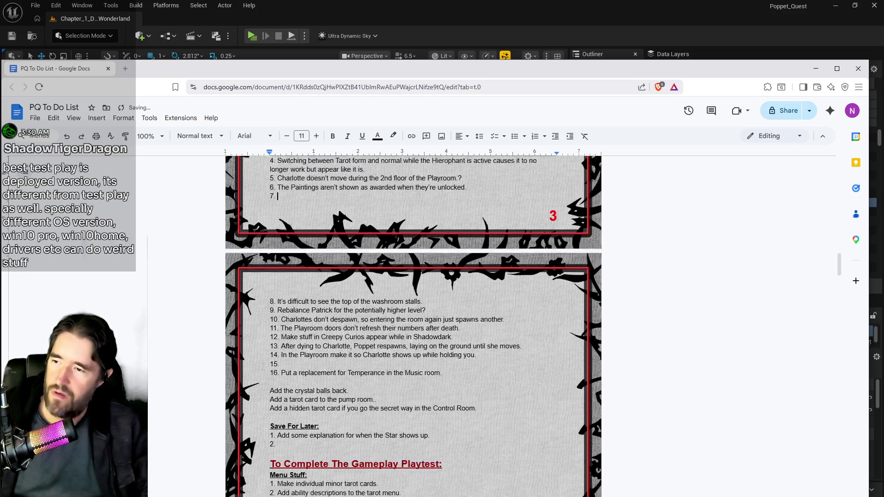
click(278, 400)
key(ctrl+v)
key(Return)
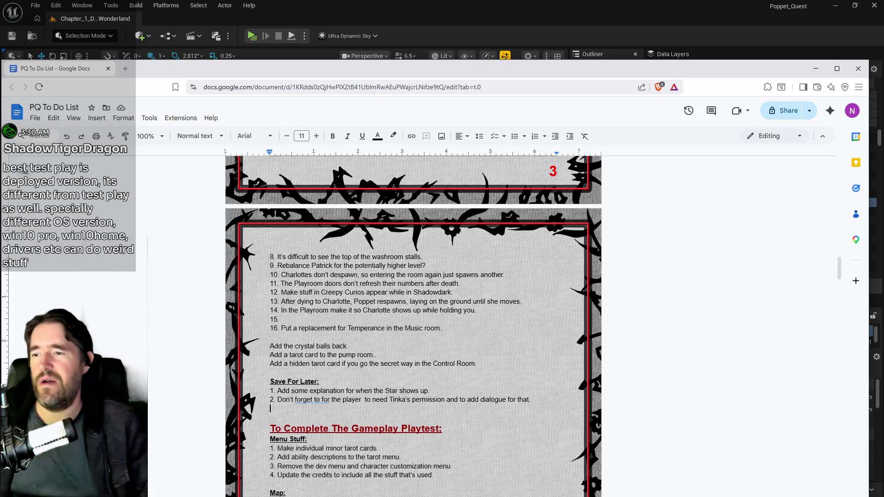
scroll(414, 323, up, 2)
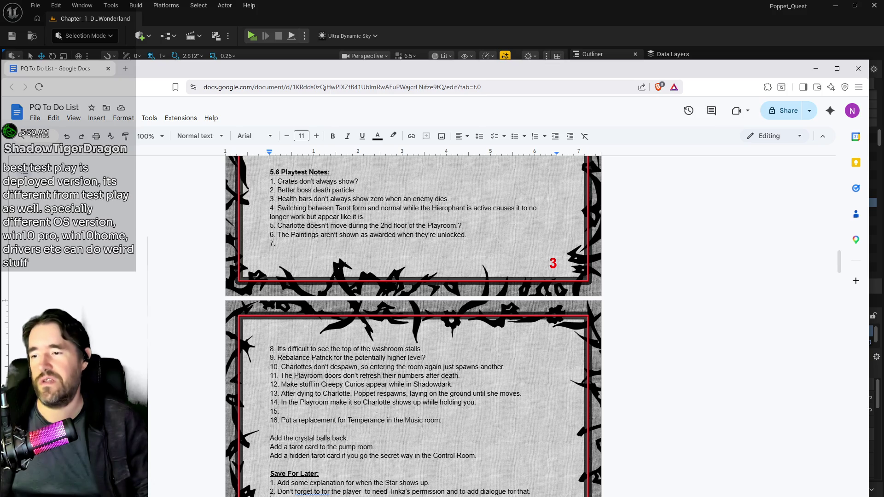
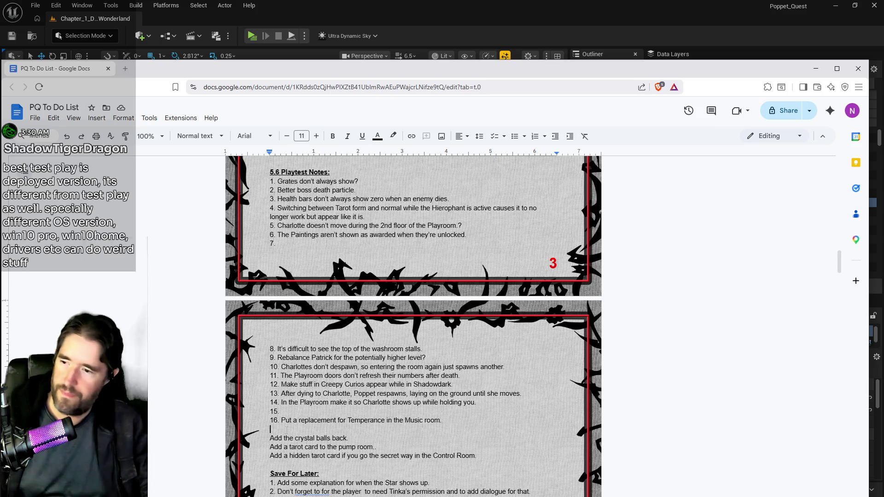
- Add a bold 'Keep An Eye On:' heading below the Save For Later list, with a blank line beneath
scroll(413, 322, down, 4)
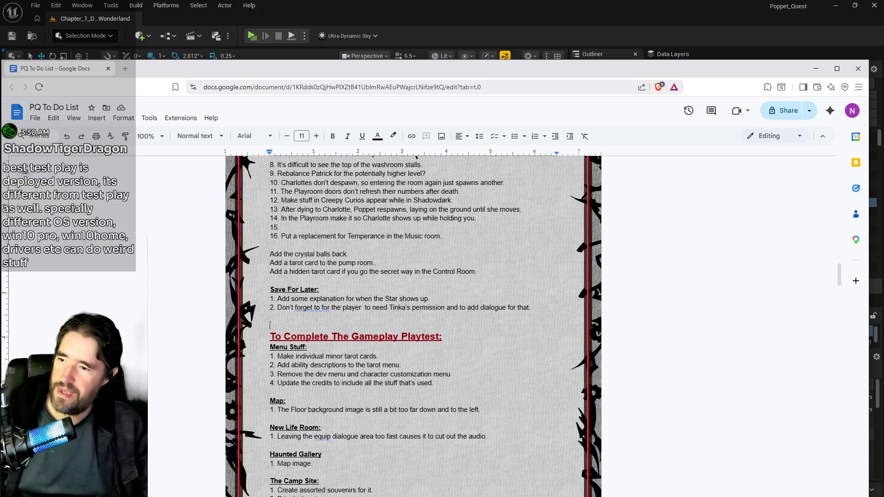
key(Return)
text(K)
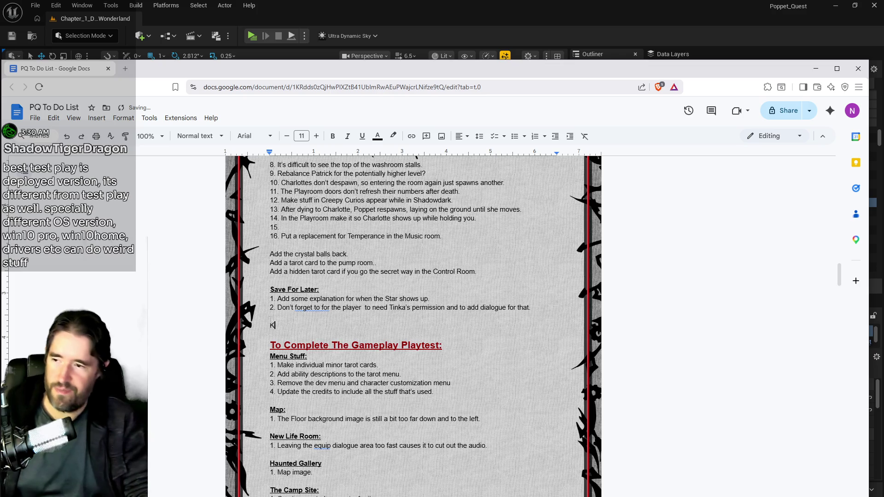
text(eep An Eye On)
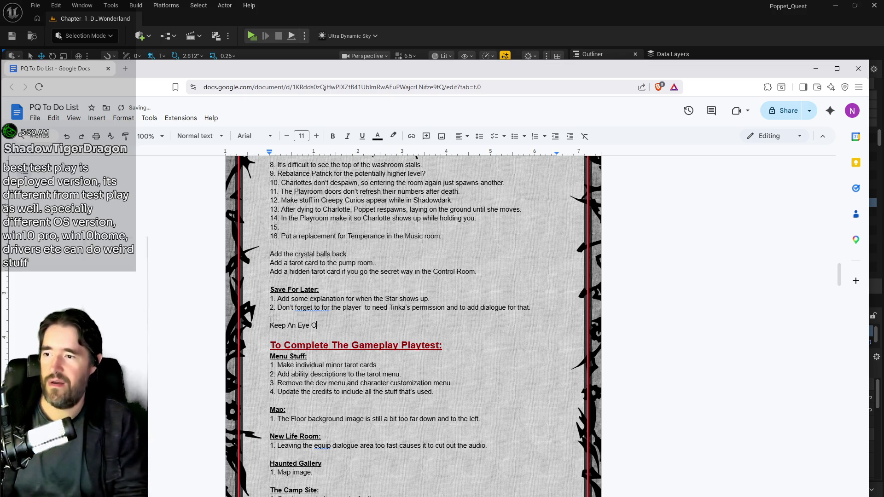
text(:)
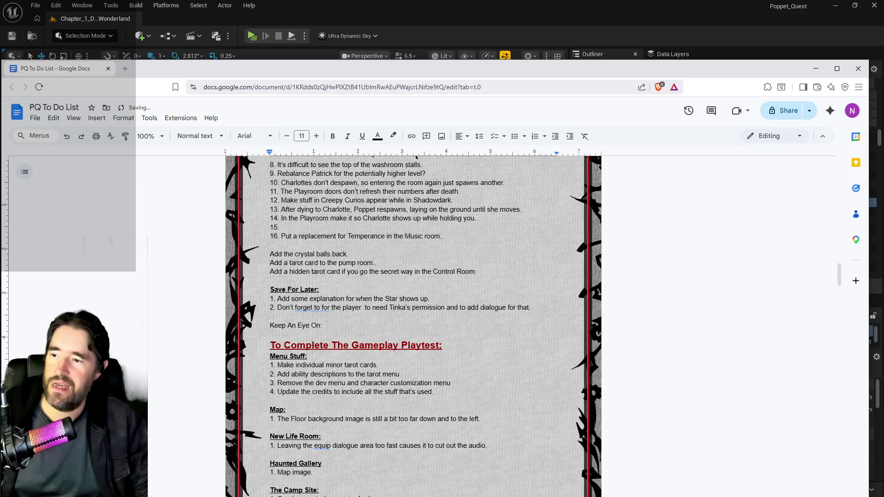
key(shift+Home)
key(ctrl+b)
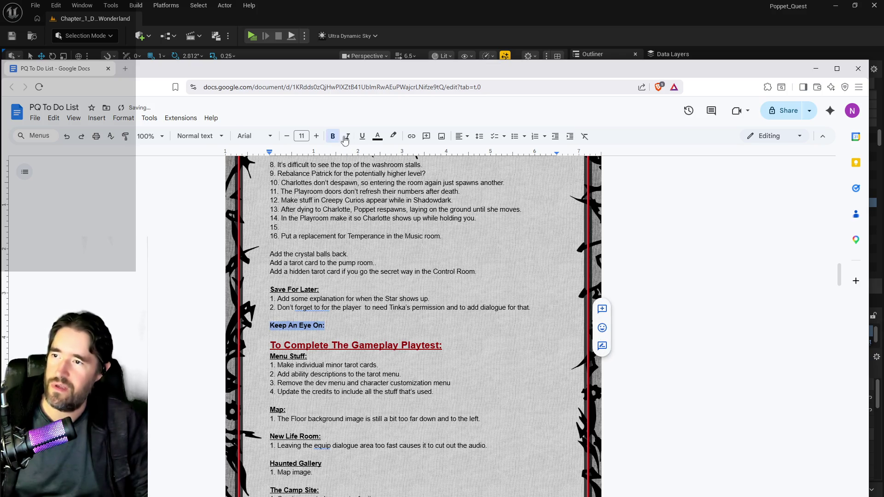
click(283, 331)
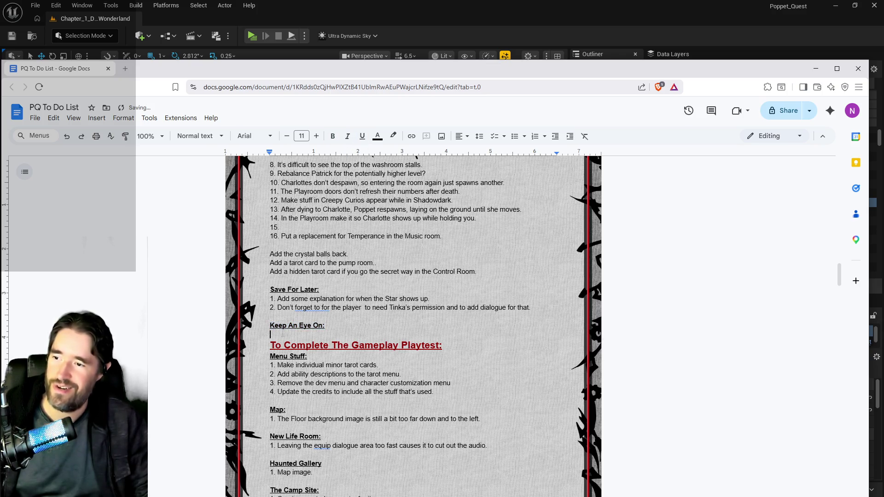
key(Return)
key(Return)
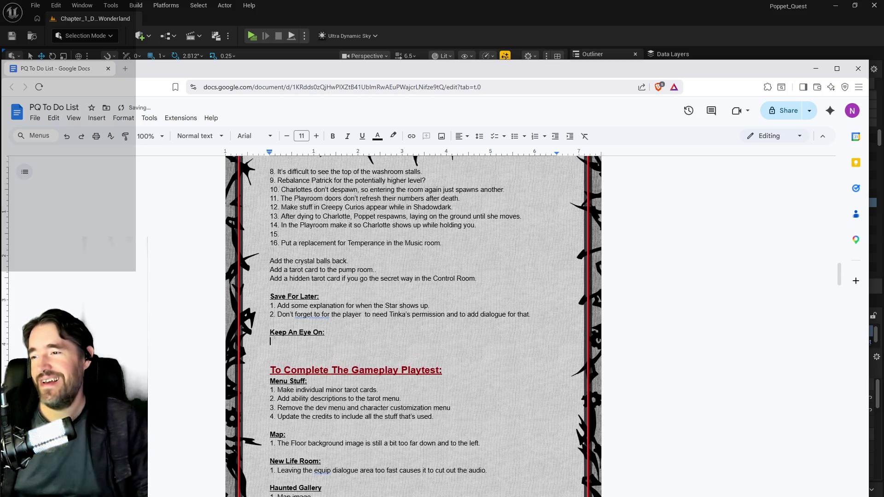
- Remove the 'Grates don't always show?' note from the playtest list
scroll(275, 339, up, 5)
drag(367, 228, 278, 228)
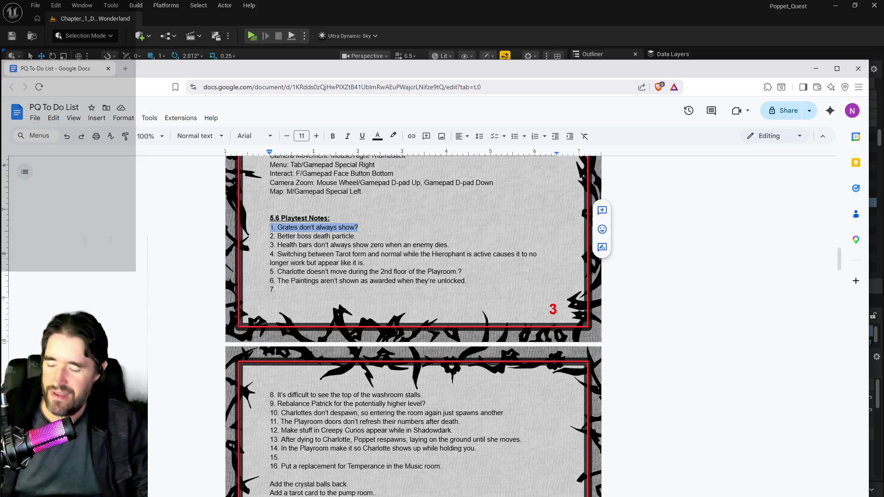
click(294, 236)
drag(278, 227, 359, 227)
key(ctrl+c)
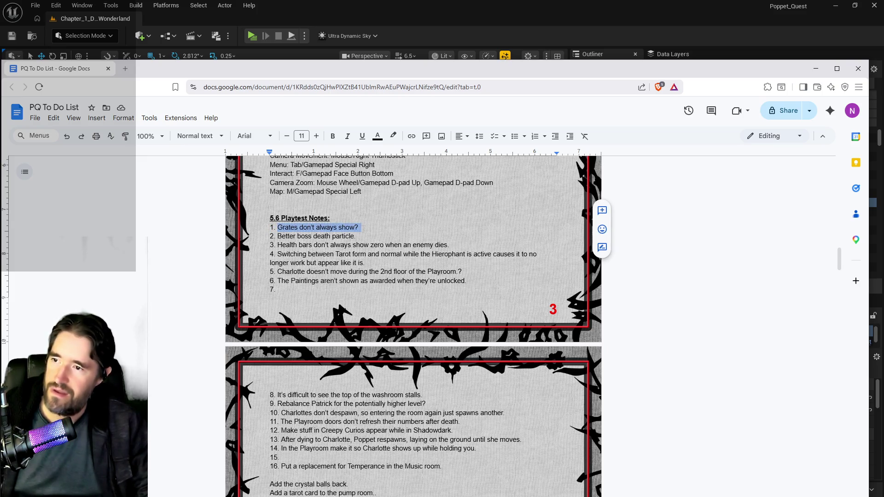
key(Delete)
key(Delete)
scroll(319, 408, down, 3)
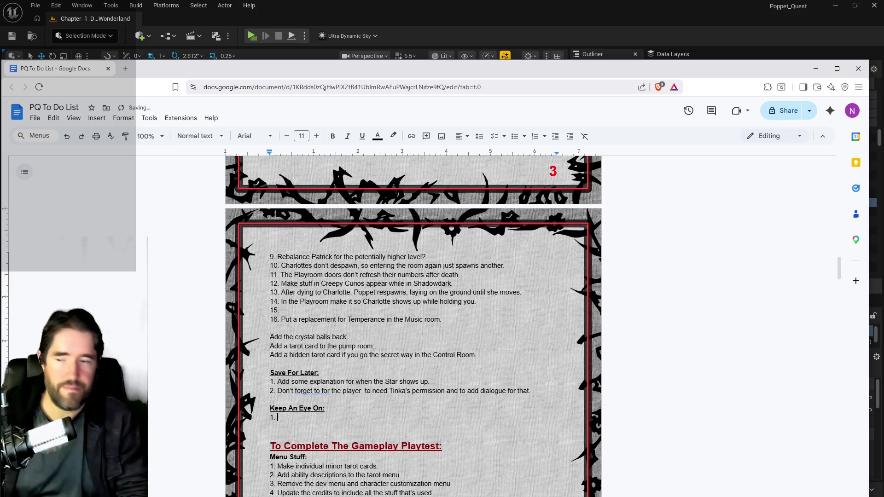
- Paste the Grates note under Keep An Eye On and put 'Better boss death particle.' back on its own line
key(ctrl+v)
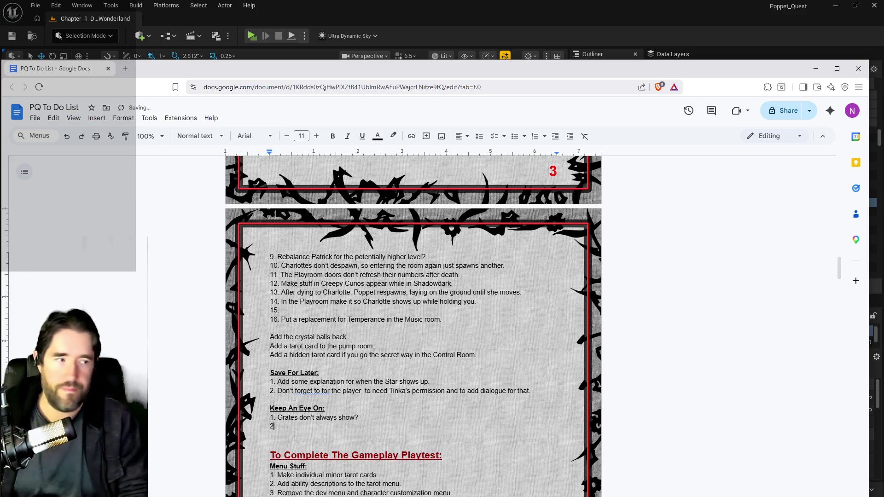
scroll(294, 397, up, 4)
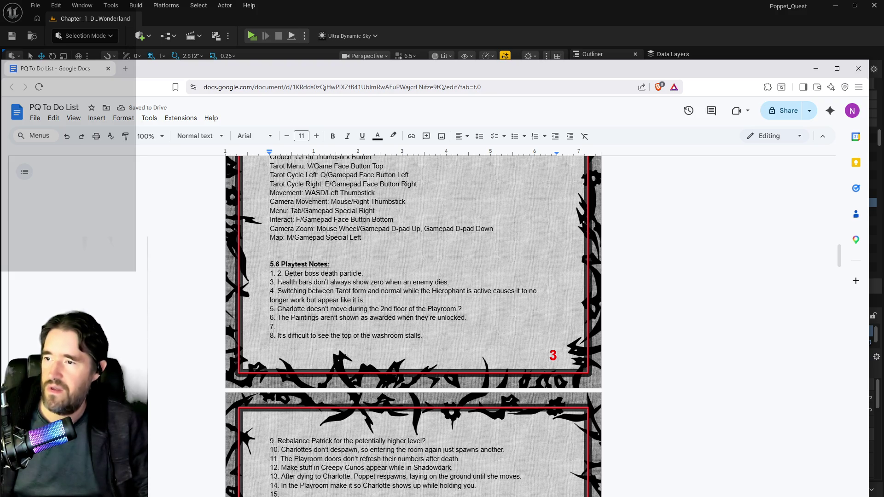
click(280, 274)
key(Return)
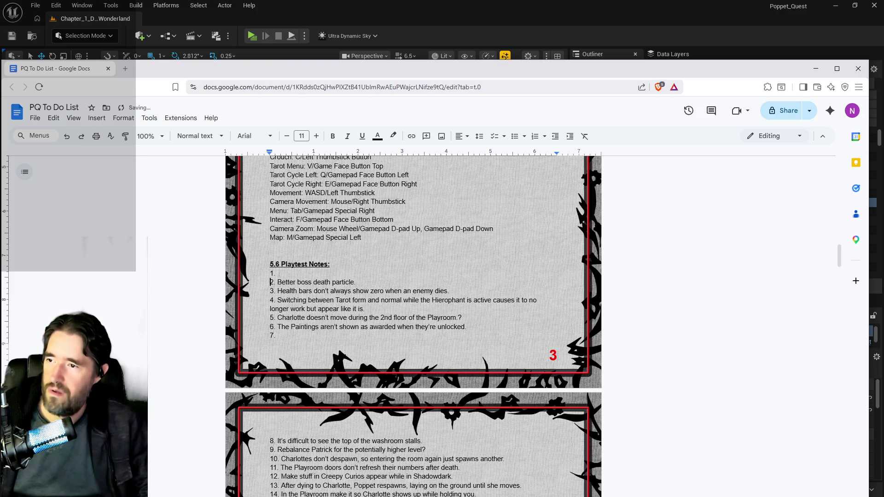
drag(278, 282, 359, 282)
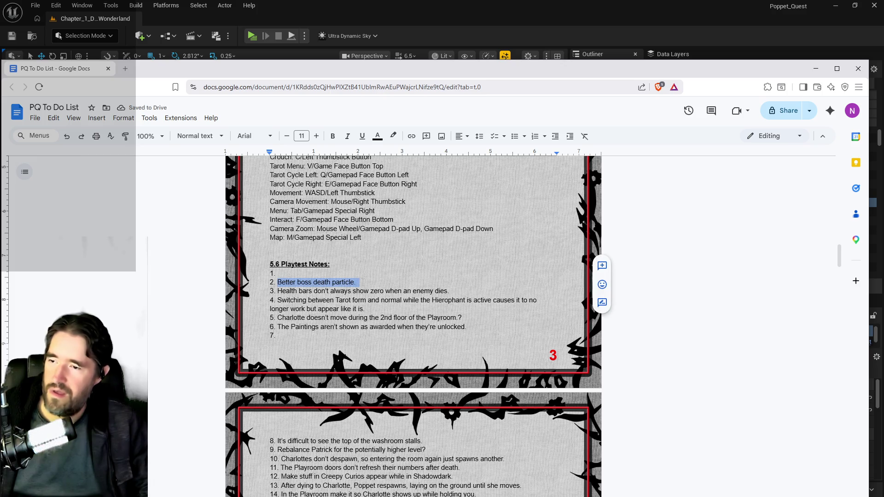
key(BackSpace)
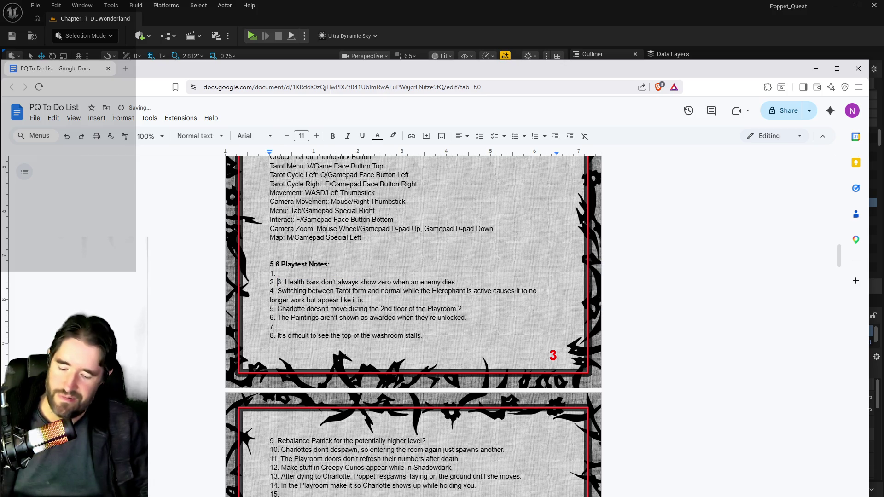
key(ctrl+z)
key(BackSpace)
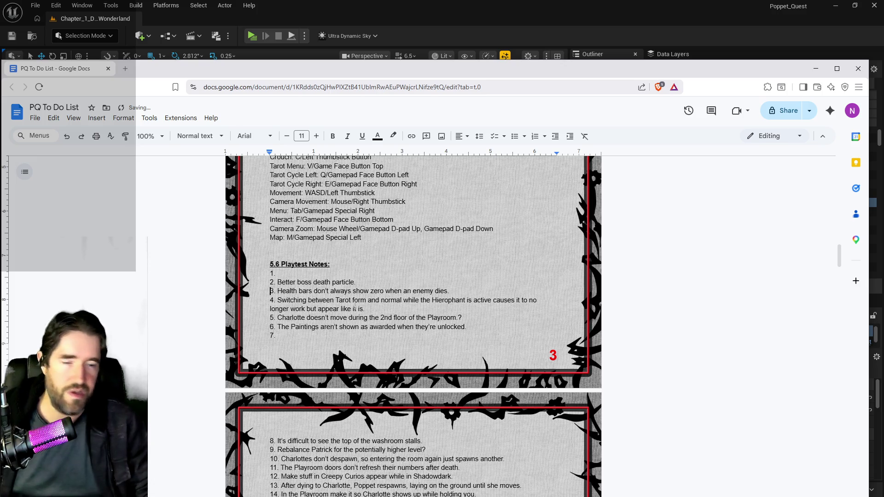
- Cut the Charlotte Playroom note out of playtest item 5
scroll(390, 377, down, 1)
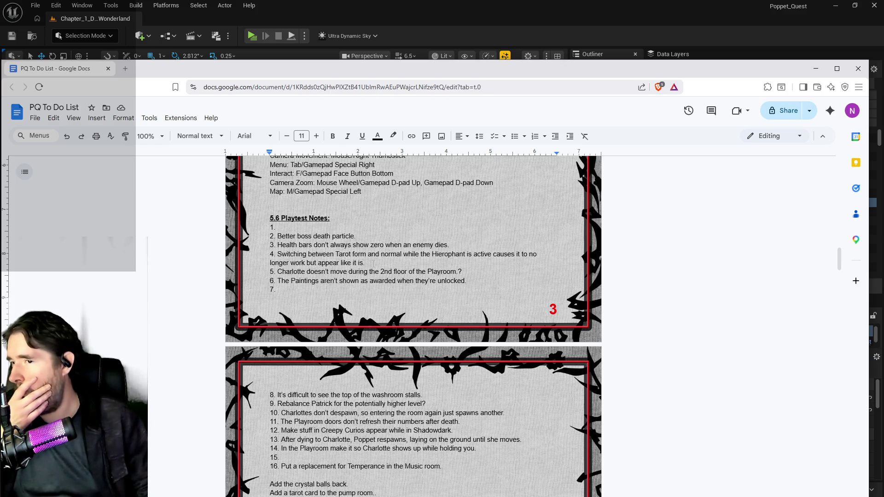
scroll(371, 271, down, 1)
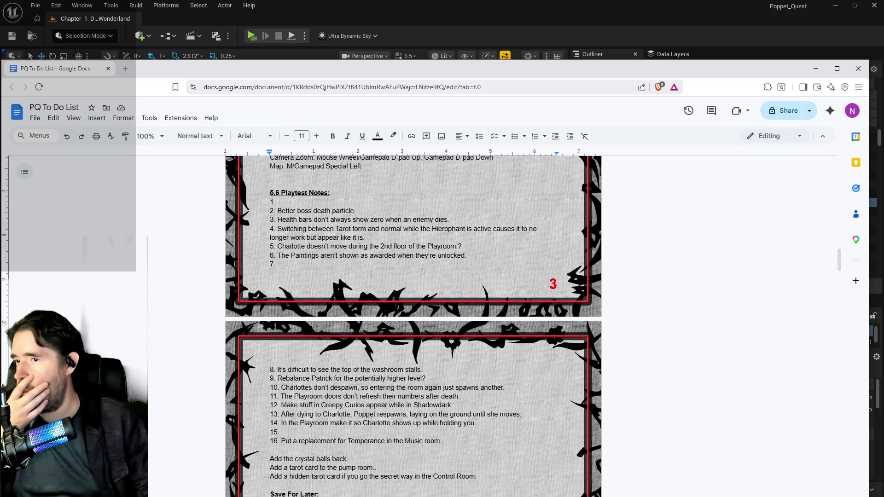
mouse_move(450, 226)
mouse_down()
mouse_move(270, 216)
mouse_move(276, 226)
mouse_up()
key(ctrl+x)
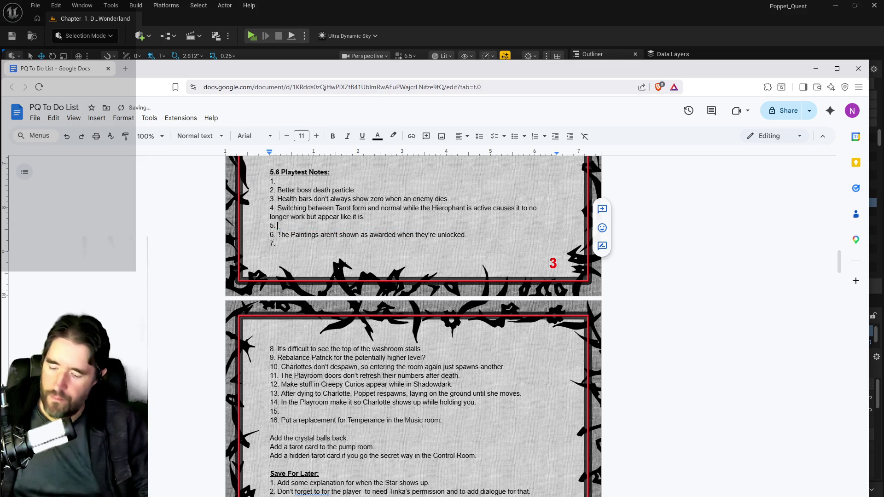
- Paste the Charlotte note as item 2 under Keep An Eye On
scroll(278, 225, down, 4)
click(288, 344)
key(ctrl+v)
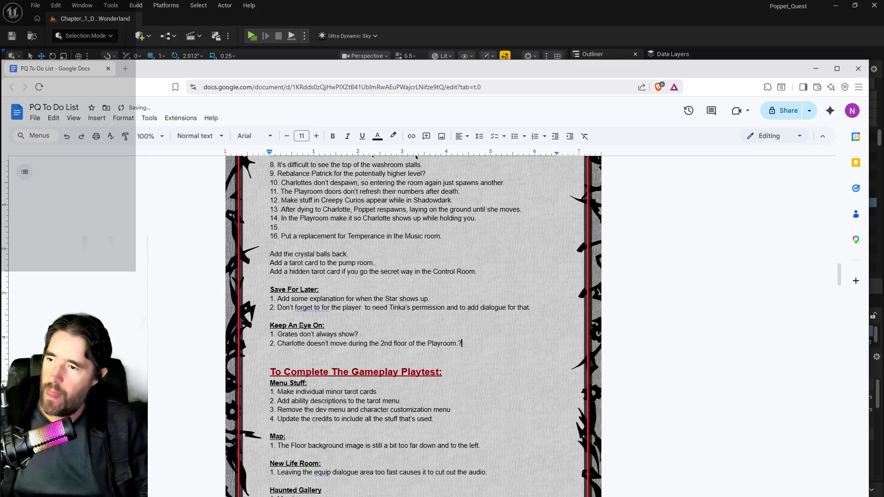
- Move the Temperance replacement note from item 16 into empty playtest item 1
scroll(304, 324, up, 5)
drag(441, 467, 285, 466)
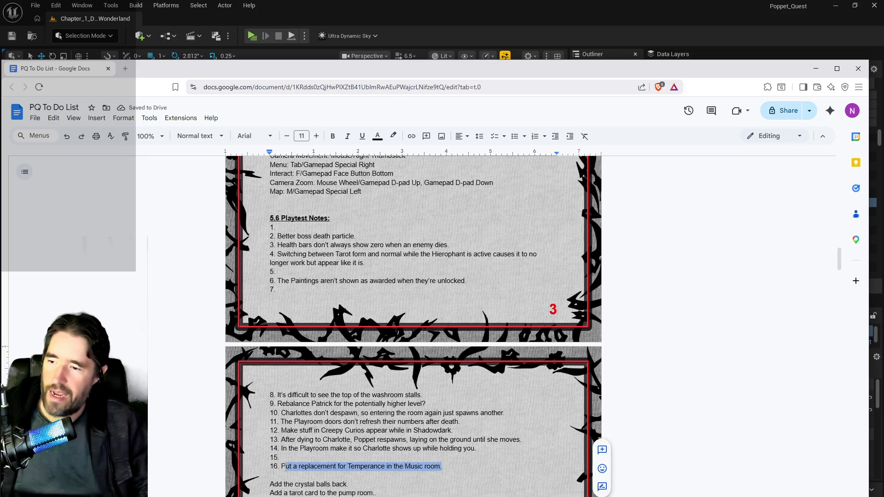
key(ctrl+x)
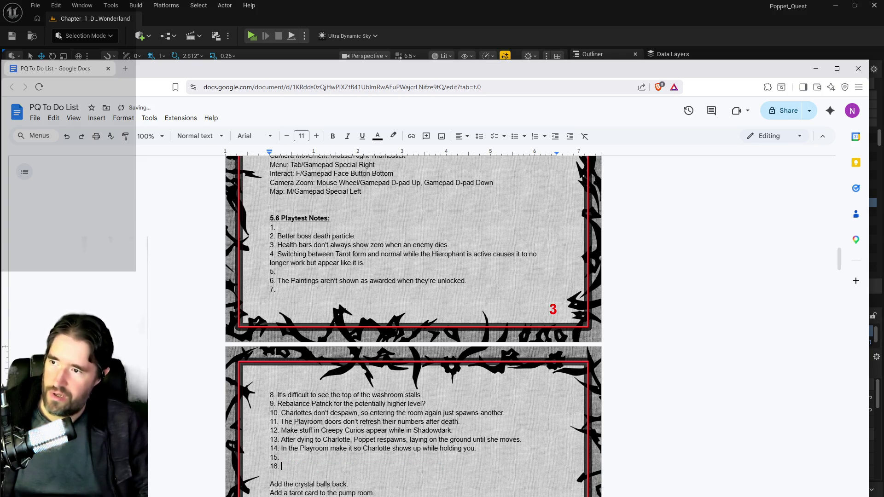
click(279, 227)
key(ctrl+v)
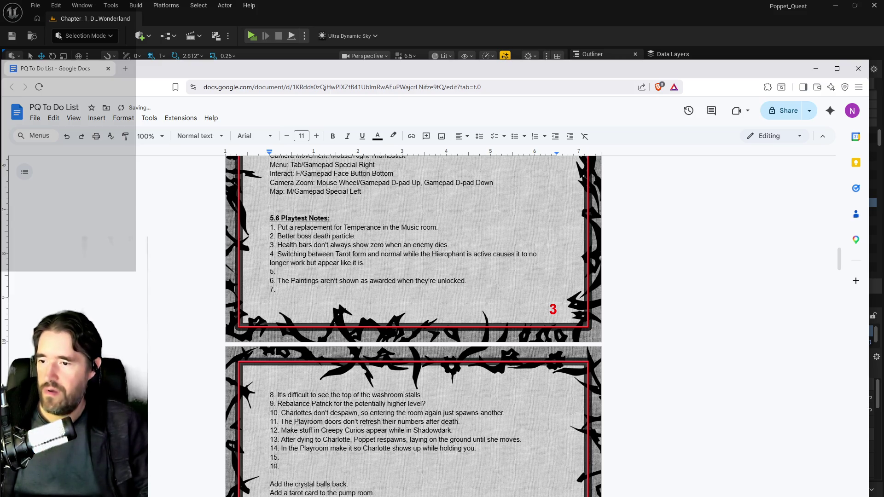
- Move item 14's note about Charlotte in the Playroom into empty item 5
scroll(413, 322, down, 2)
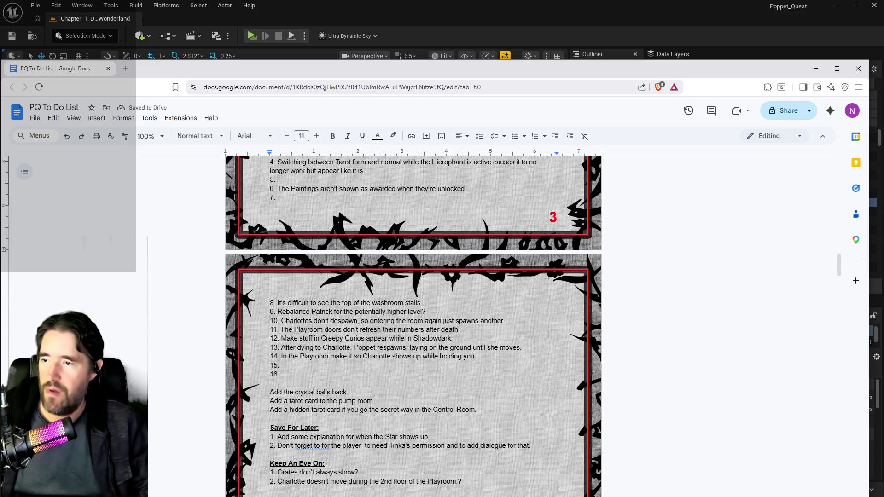
mouse_move(477, 356)
mouse_down()
mouse_move(279, 366)
mouse_move(281, 356)
mouse_up()
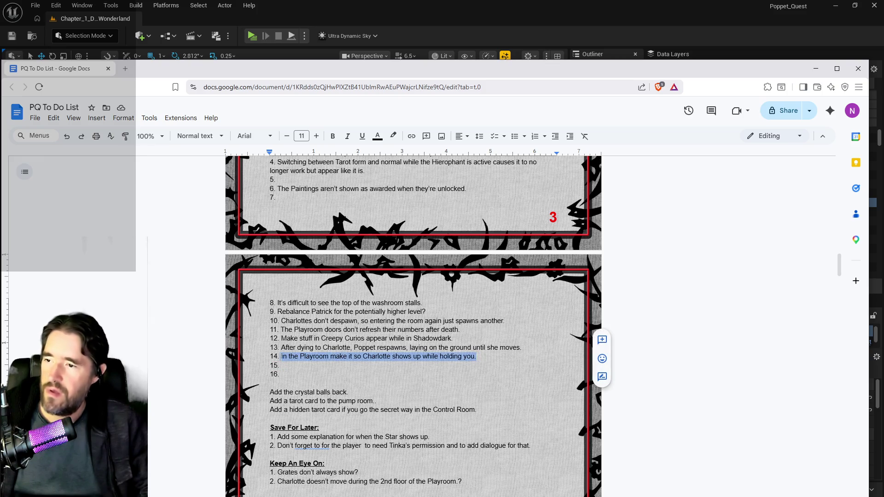
key(ctrl+x)
scroll(288, 273, up, 1)
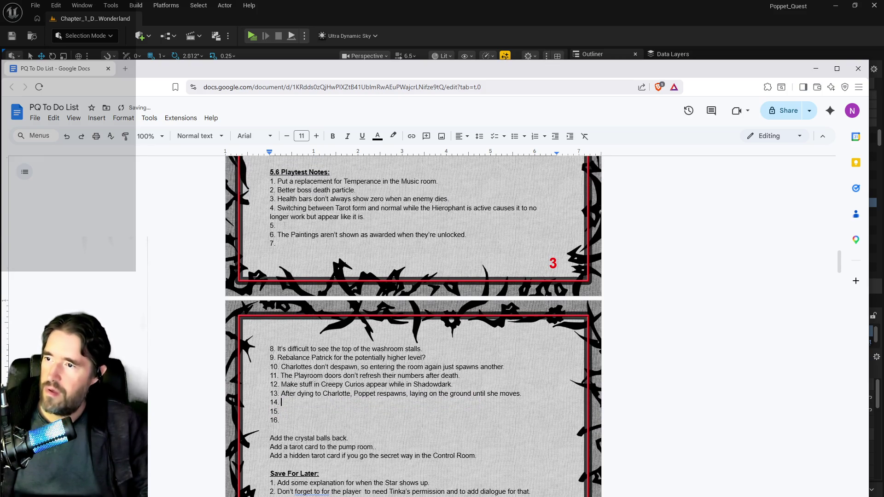
click(284, 226)
key(ctrl+v)
mouse_move(522, 394)
mouse_down()
mouse_move(271, 397)
mouse_move(282, 394)
mouse_up()
key(alt+Tab)
- Review BP_Charlotte_Crawling's event graph: tag checks, Timeline, Jump Scare and Command Puppet groups
mouse_move(498, 247)
mouse_down()
mouse_move(271, 228)
mouse_move(307, 211)
mouse_up()
scroll(345, 186, up, 8)
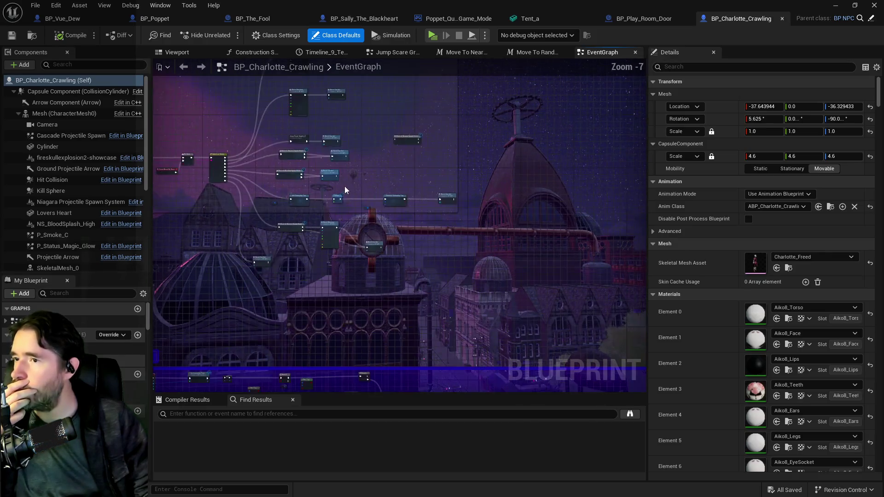
mouse_move(571, 325)
mouse_down()
mouse_move(372, 288)
mouse_move(751, 314)
mouse_up()
scroll(372, 288, up, 1)
mouse_move(414, 230)
mouse_down()
mouse_move(442, 198)
mouse_move(409, 187)
mouse_up()
scroll(434, 240, up, 1)
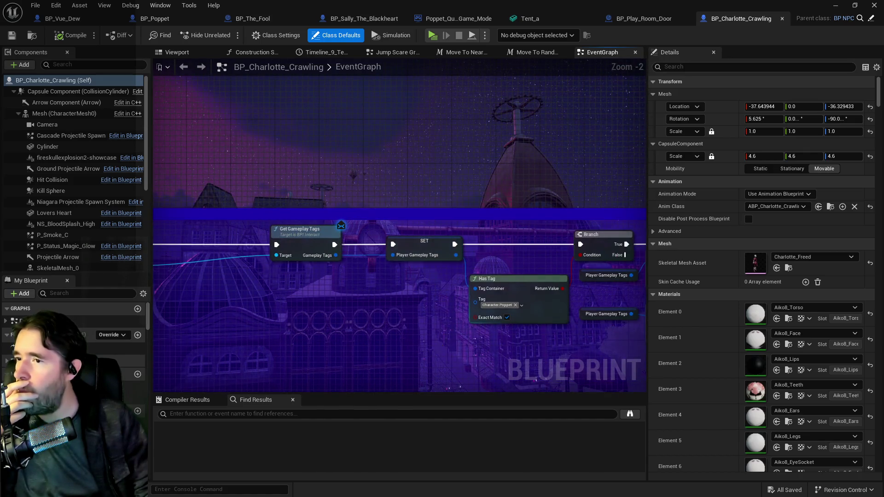
drag(430, 344, 276, 323)
drag(392, 339, 285, 322)
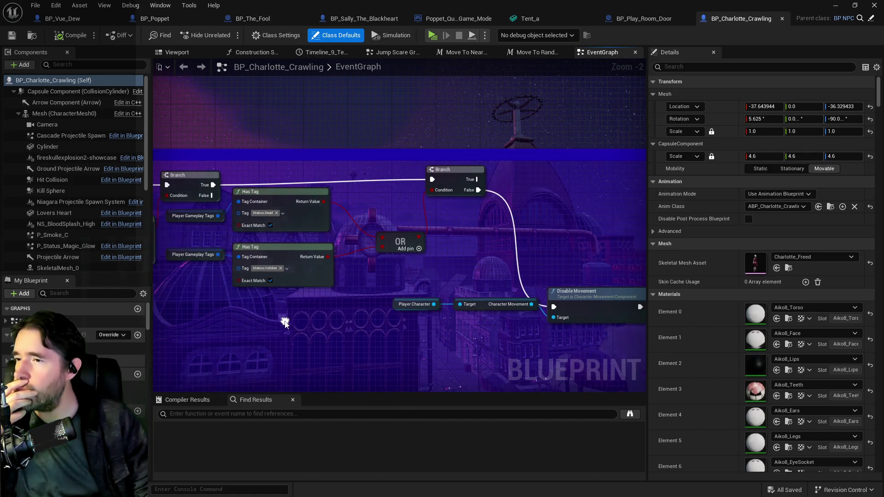
scroll(410, 314, down, 2)
drag(454, 321, 169, 275)
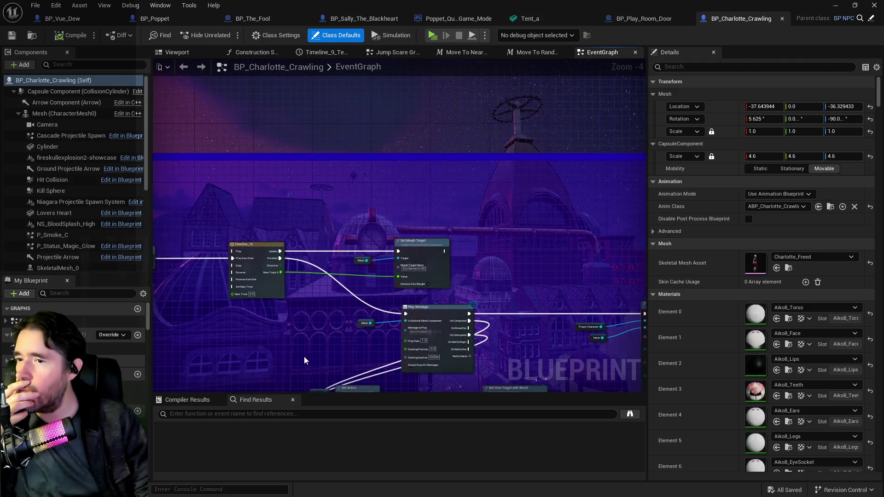
scroll(294, 362, down, 6)
mouse_move(294, 362)
mouse_down()
mouse_move(355, 150)
mouse_move(572, 171)
mouse_move(586, 339)
mouse_up()
mouse_move(322, 258)
mouse_down()
mouse_move(500, 289)
mouse_move(539, 321)
mouse_move(560, 356)
mouse_up()
mouse_move(323, 240)
mouse_down()
mouse_move(367, 282)
mouse_move(480, 314)
mouse_move(428, 193)
mouse_move(464, 320)
mouse_move(369, 319)
mouse_up()
scroll(481, 314, down, 2)
- Shift the Event Begin Play and Charlotte Destroyed comment groups slightly left
mouse_move(168, 121)
mouse_down()
mouse_move(317, 293)
mouse_move(461, 333)
mouse_move(644, 332)
mouse_move(544, 304)
mouse_up()
mouse_move(544, 268)
mouse_down()
mouse_move(435, 178)
mouse_move(453, 211)
mouse_up()
mouse_move(352, 166)
mouse_down()
mouse_move(752, 385)
mouse_move(512, 353)
mouse_move(507, 344)
mouse_up()
- Wrap all selected node groups in a new comment titled 'Charlotte Crawling Graph'
key(c)
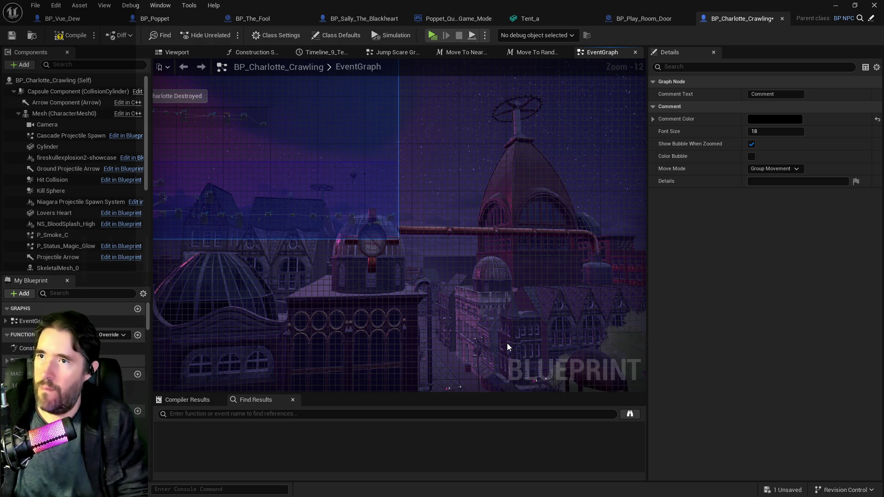
key(Return)
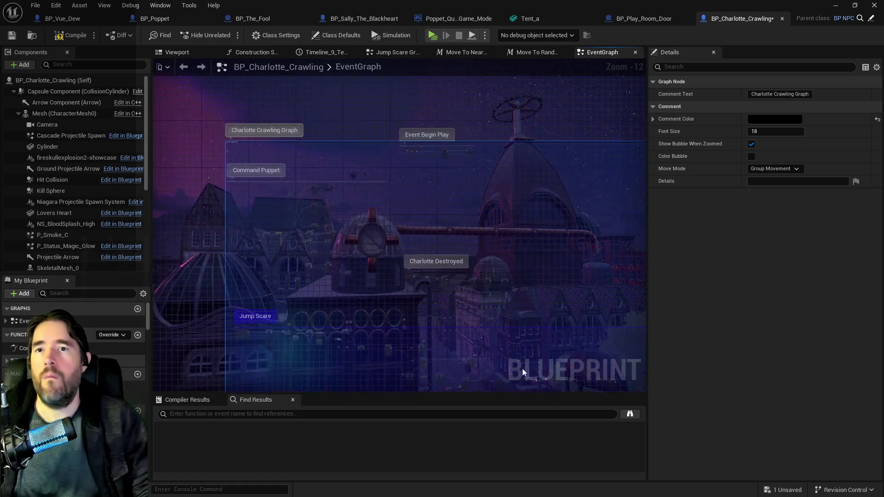
click(391, 203)
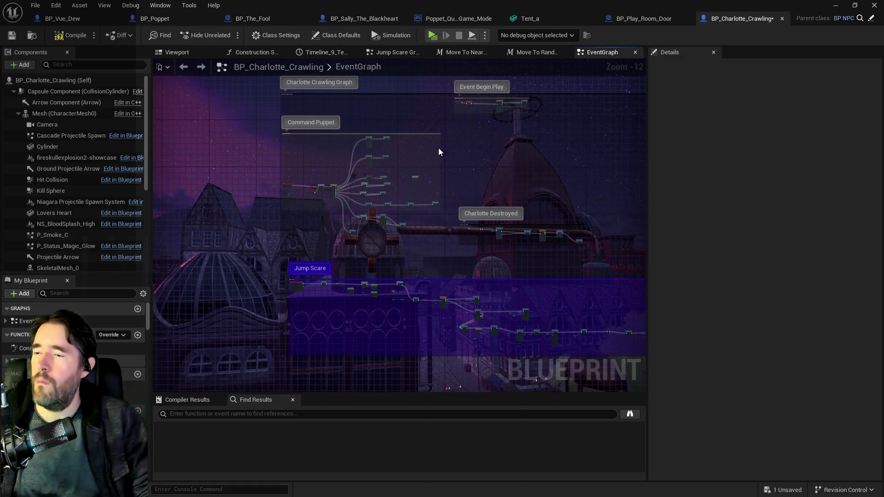
scroll(327, 223, up, 6)
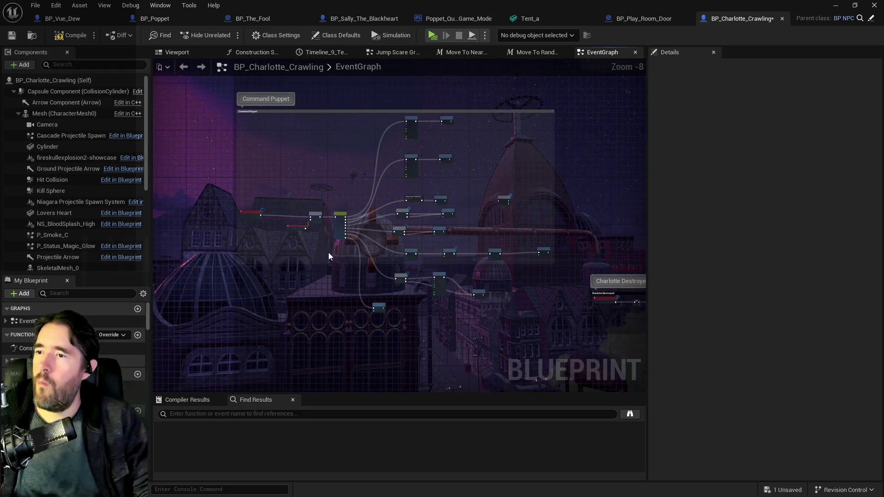
- Collapse the Command Puppet nodes into one node named 'Command Puppet Graph'
scroll(339, 274, up, 2)
scroll(299, 258, down, 4)
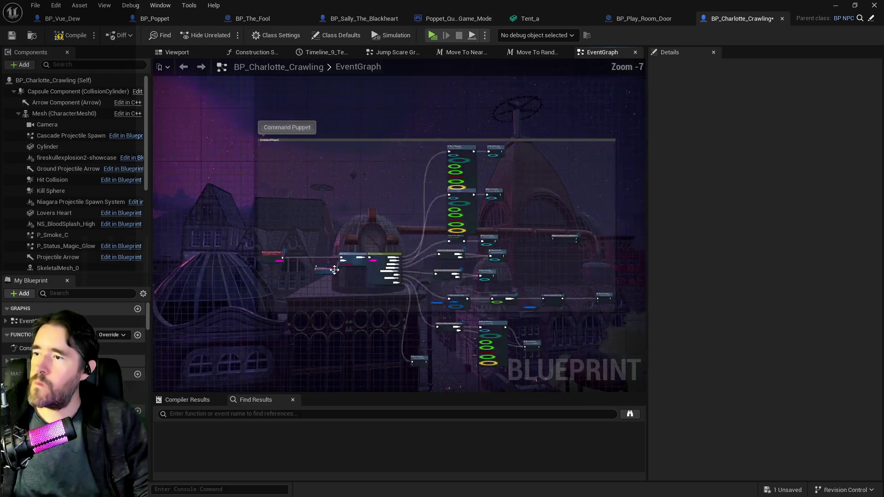
mouse_move(256, 183)
mouse_down()
mouse_move(511, 362)
mouse_move(551, 365)
mouse_up()
right_click(543, 296)
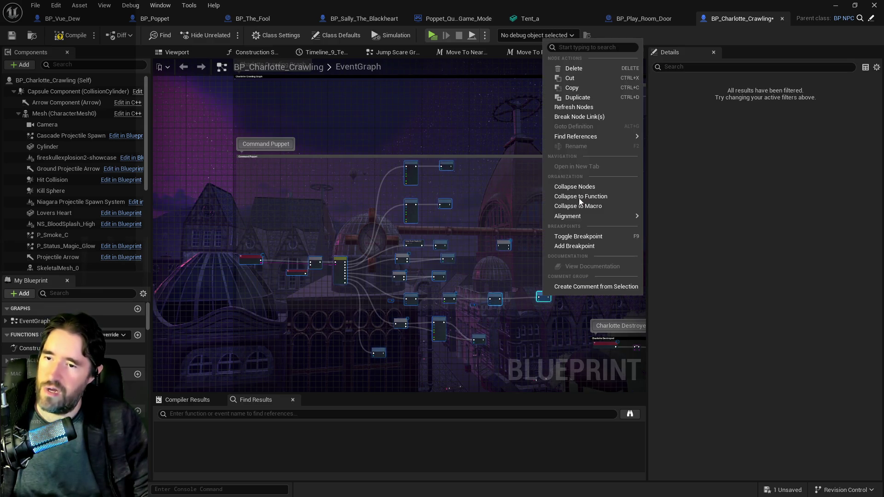
click(572, 187)
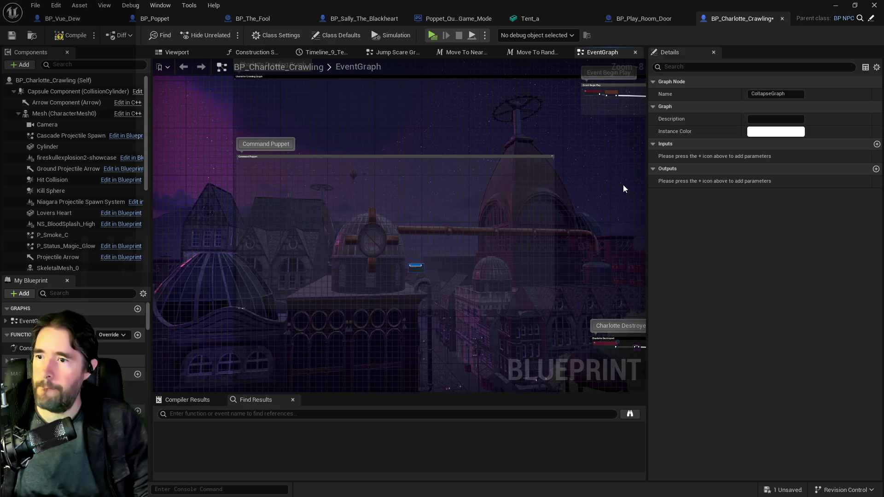
key(Return)
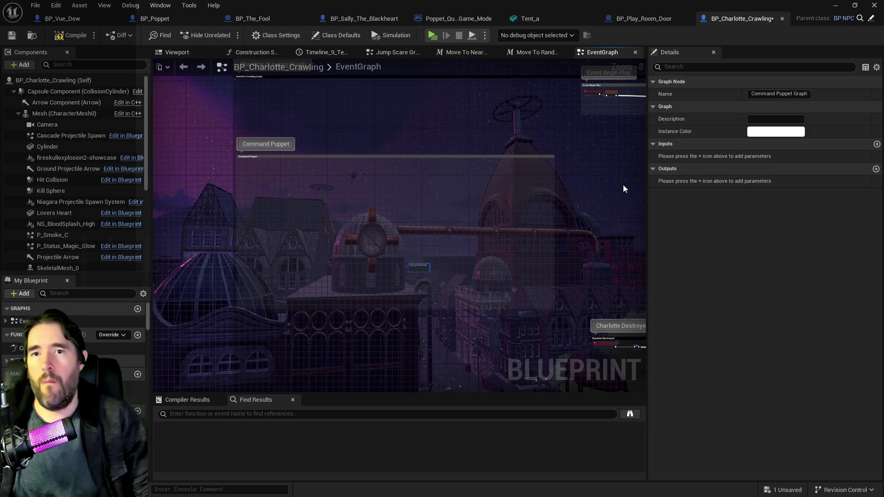
- Move Command Puppet Graph inside Charlotte Crawling Graph and delete the empty Command Puppet comment
mouse_move(423, 267)
mouse_down()
mouse_move(328, 203)
mouse_move(253, 181)
mouse_move(292, 307)
mouse_move(263, 175)
mouse_up()
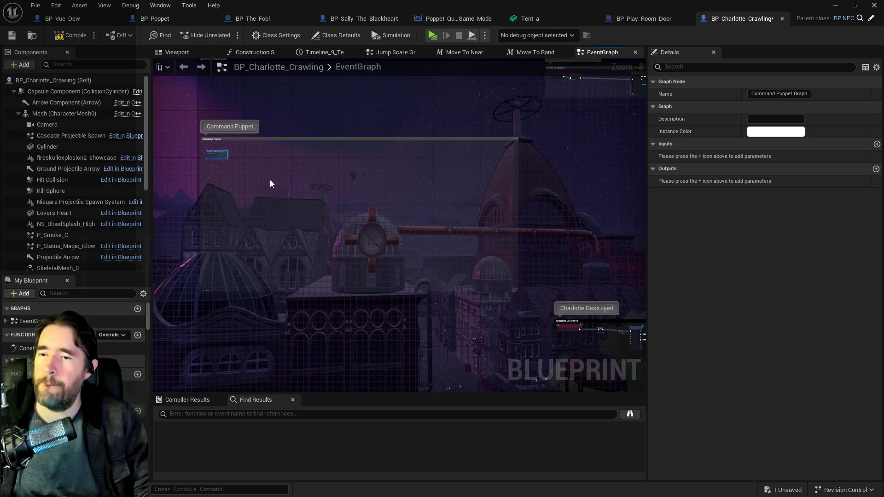
scroll(222, 169, up, 4)
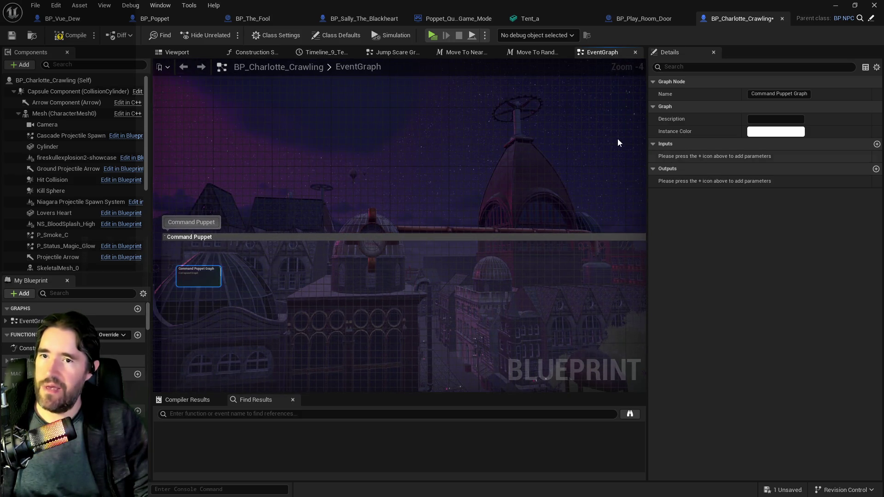
mouse_move(202, 274)
mouse_down()
mouse_move(214, 127)
mouse_move(198, 96)
mouse_up()
scroll(248, 182, down, 2)
click(250, 202)
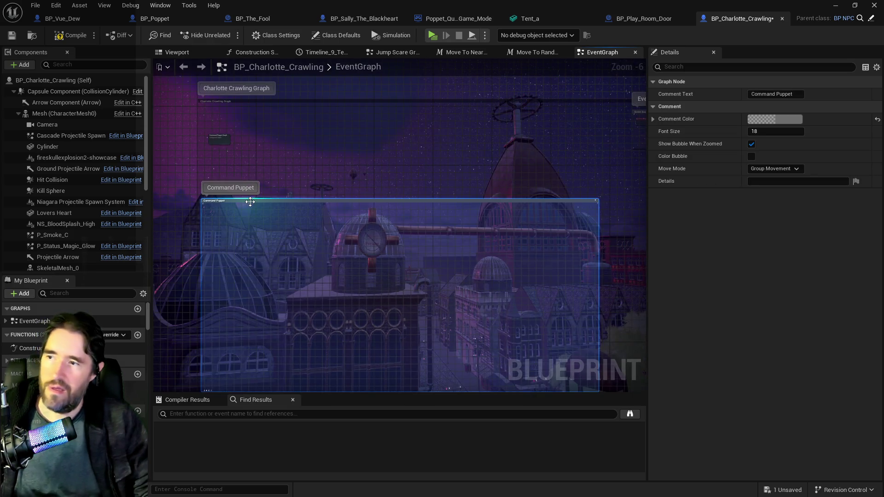
key(Delete)
scroll(374, 184, down, 1)
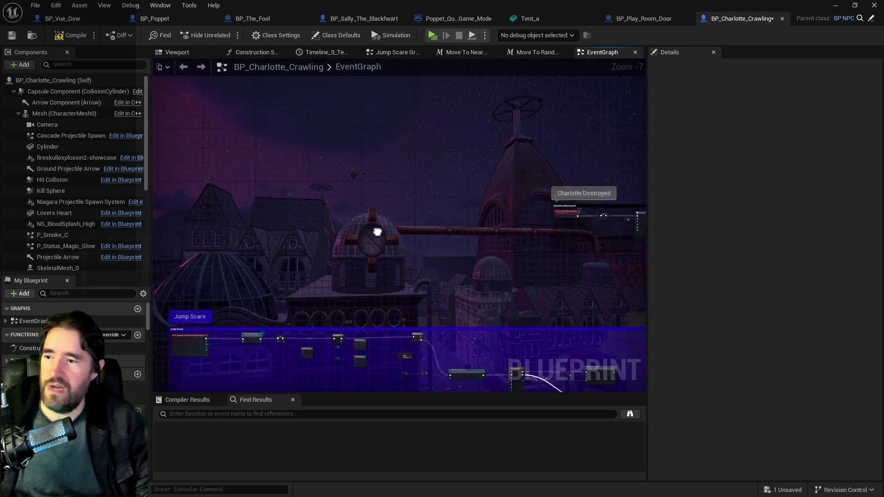
- Collapse the Jump Scare nodes into one node named 'Jump Scare Graph'
mouse_move(199, 229)
mouse_down()
mouse_move(863, 358)
mouse_move(691, 396)
mouse_move(716, 222)
mouse_move(391, 181)
mouse_move(407, 177)
mouse_up()
right_click(383, 273)
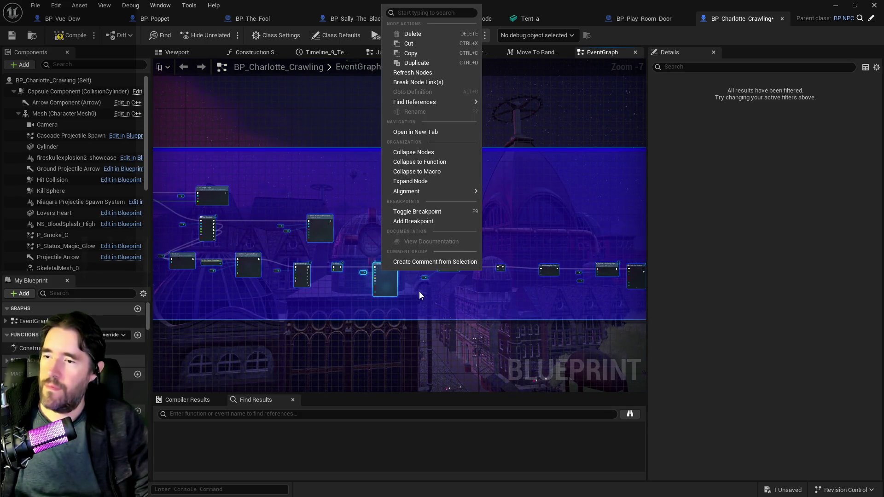
click(412, 153)
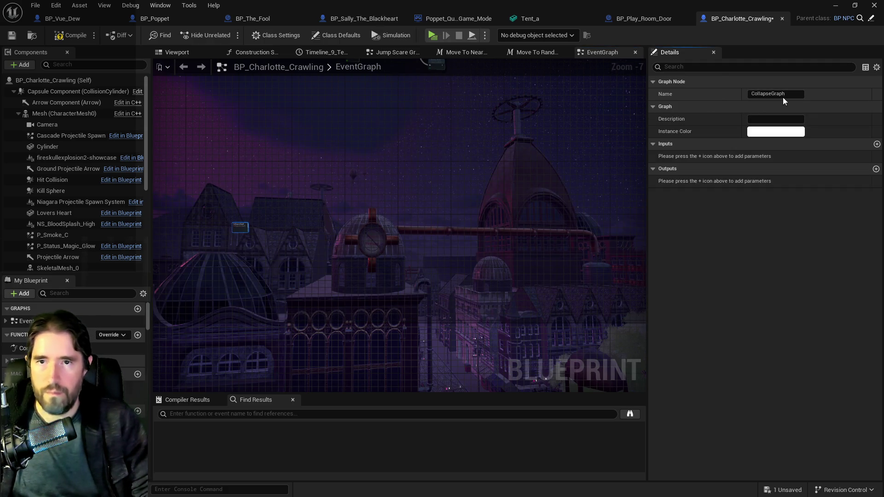
text(Jump Sc)
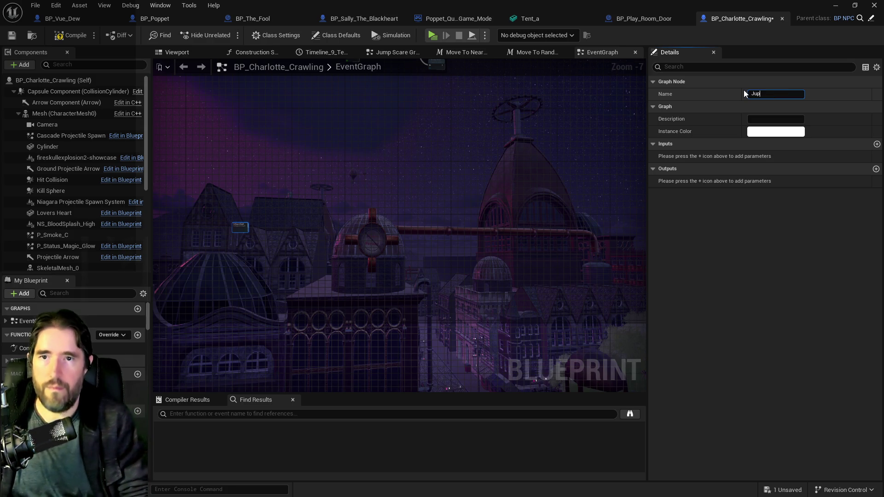
text(are Graph)
key(Return)
scroll(528, 284, down, 3)
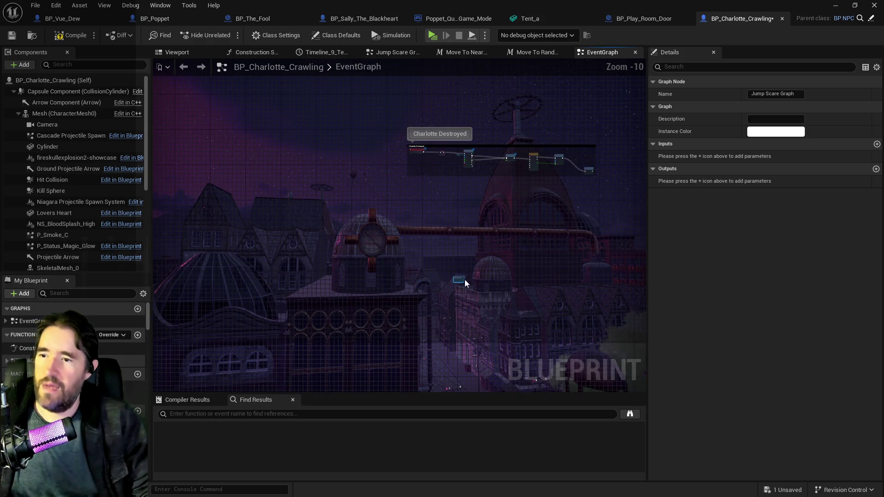
- Move the Event Begin Play and Charlotte Destroyed chains into the Charlotte Crawling Graph comment
drag(308, 188, 388, 241)
scroll(409, 296, down, 2)
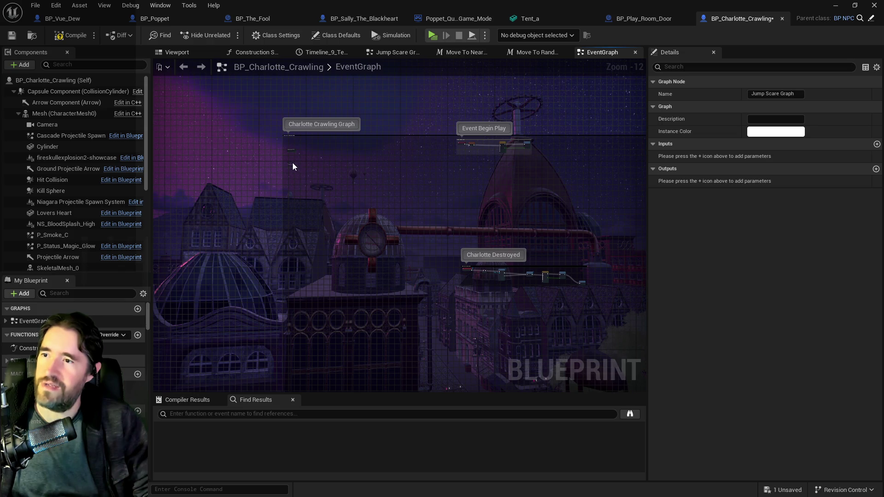
mouse_move(570, 157)
mouse_down()
mouse_move(454, 138)
mouse_move(316, 152)
mouse_up()
mouse_move(423, 219)
mouse_down()
mouse_move(580, 282)
mouse_move(432, 223)
mouse_move(420, 191)
mouse_move(428, 185)
mouse_up()
drag(370, 310, 345, 194)
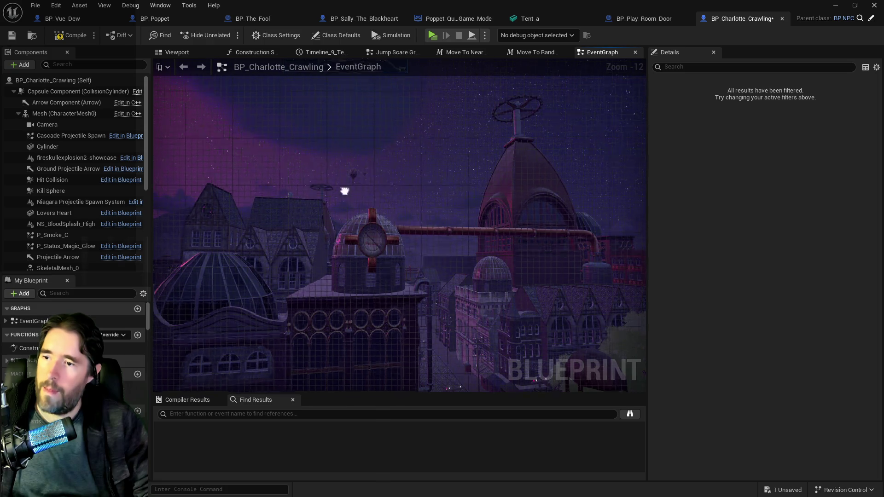
mouse_move(349, 150)
mouse_down()
mouse_move(391, 346)
mouse_move(354, 309)
mouse_up()
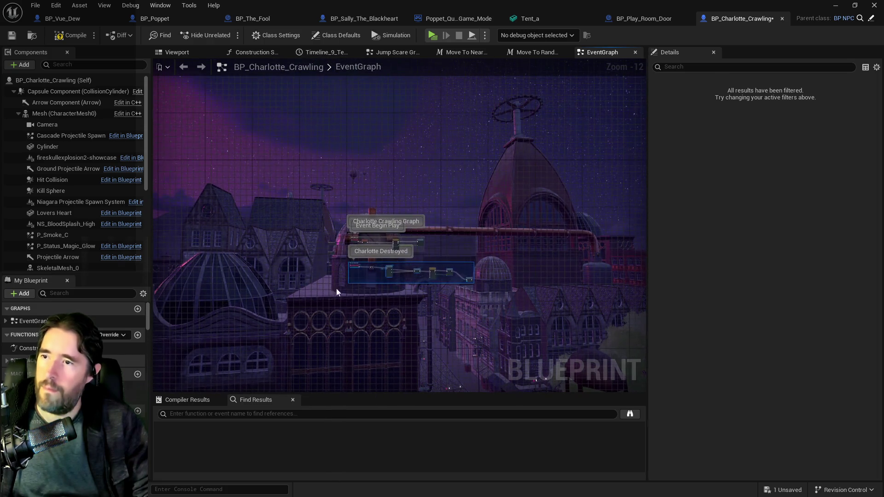
scroll(280, 228, up, 3)
- Select both comment groups and frame them together in the EventGraph
mouse_move(237, 162)
mouse_down()
mouse_move(571, 242)
mouse_move(478, 282)
mouse_up()
scroll(301, 251, up, 10)
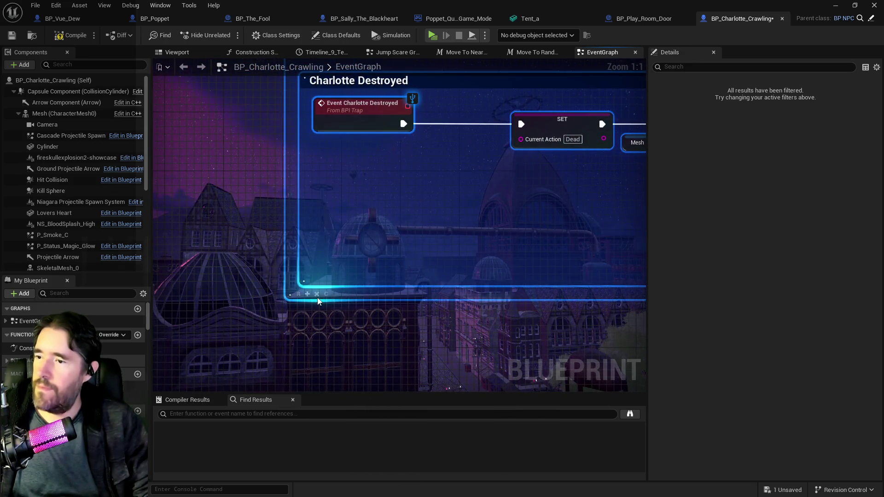
drag(217, 231, 253, 389)
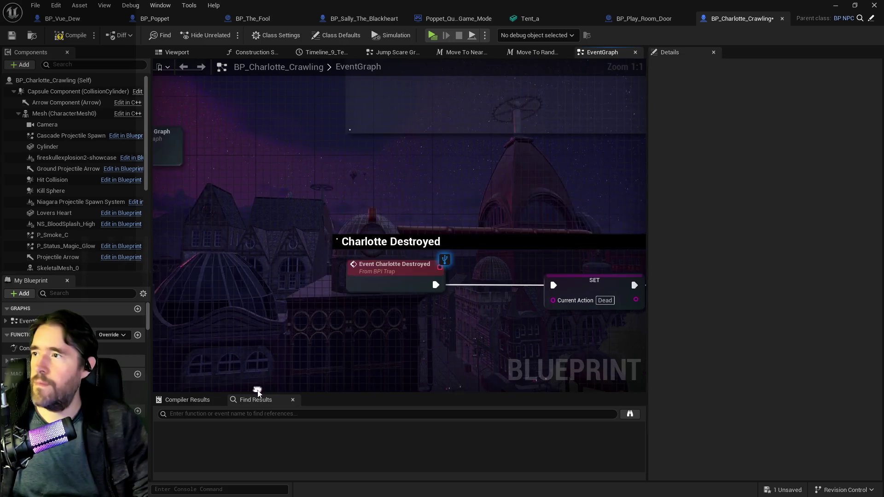
scroll(270, 313, down, 4)
mouse_move(258, 289)
mouse_down()
mouse_move(245, 241)
mouse_move(266, 300)
mouse_move(218, 219)
mouse_move(223, 233)
mouse_move(179, 230)
mouse_move(221, 275)
mouse_up()
- Inspect Command Puppet Graph's Remove Gameplay Tag and Move to Nearest Spawn Point branch
double_click(177, 189)
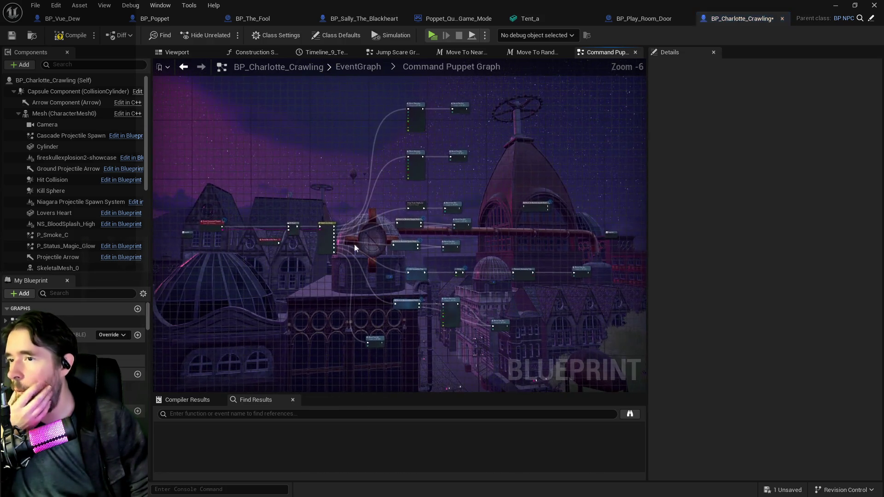
scroll(392, 286, up, 4)
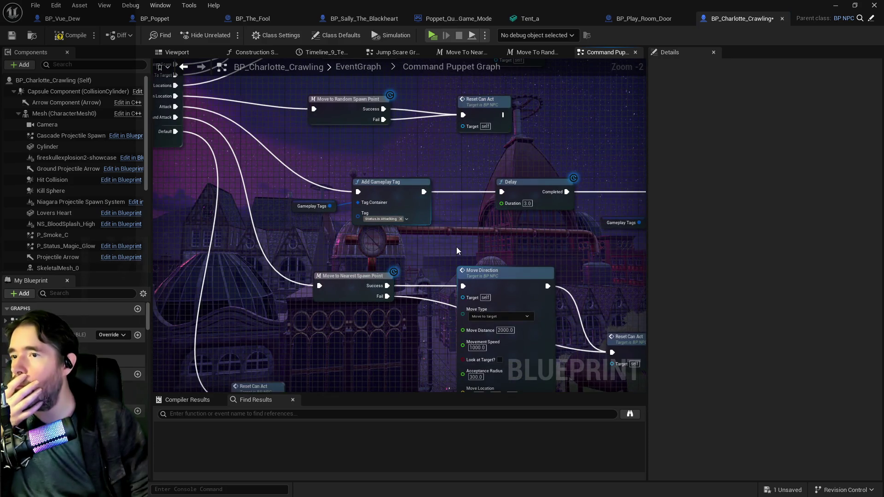
drag(456, 246, 380, 248)
drag(424, 249, 229, 261)
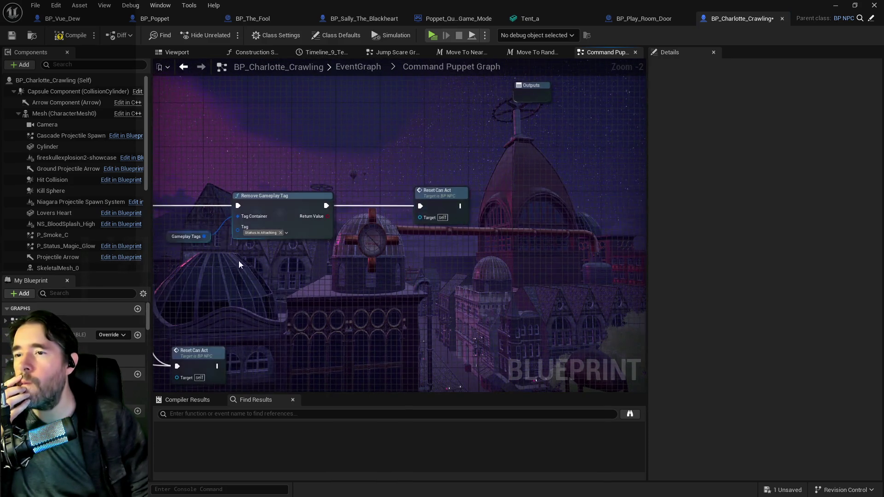
mouse_move(344, 265)
mouse_down()
mouse_move(350, 258)
mouse_move(360, 380)
mouse_move(379, 416)
mouse_move(416, 446)
mouse_up()
scroll(424, 78, down, 6)
- Open Jump Scare Graph and review its Branch, Has Tag, Disable Movement, Timeline and Play Montage nodes
click(363, 69)
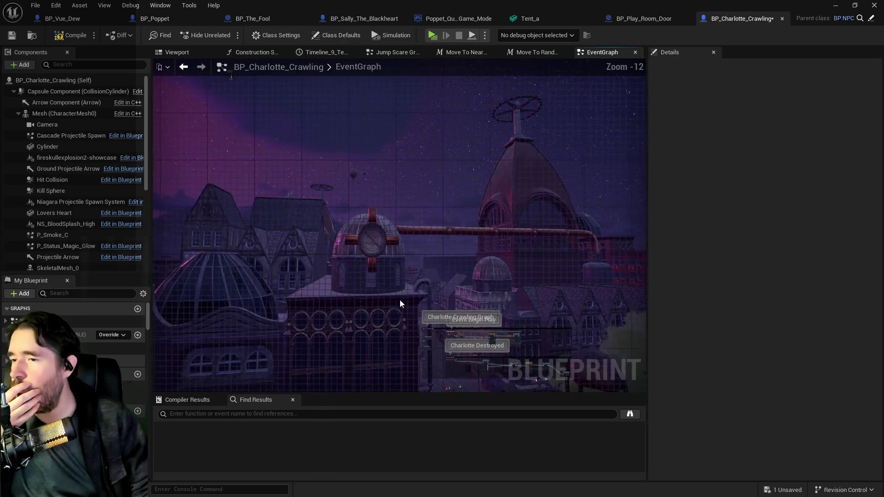
scroll(321, 176, up, 9)
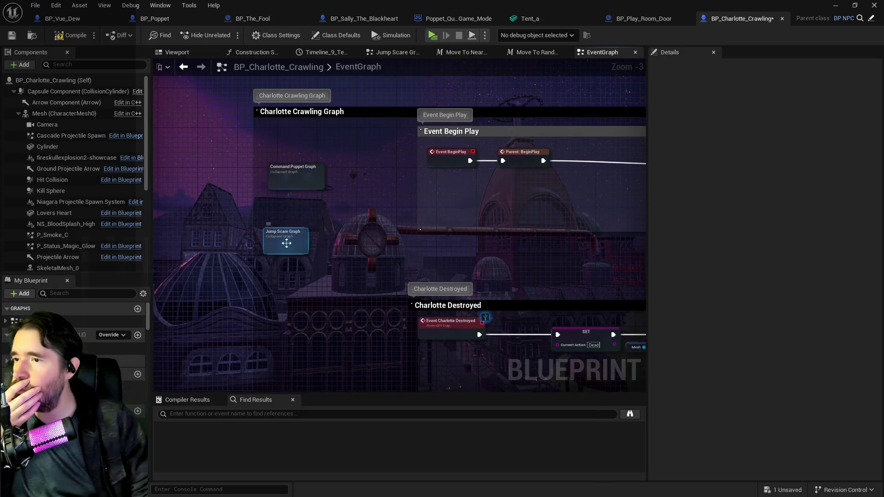
double_click(286, 244)
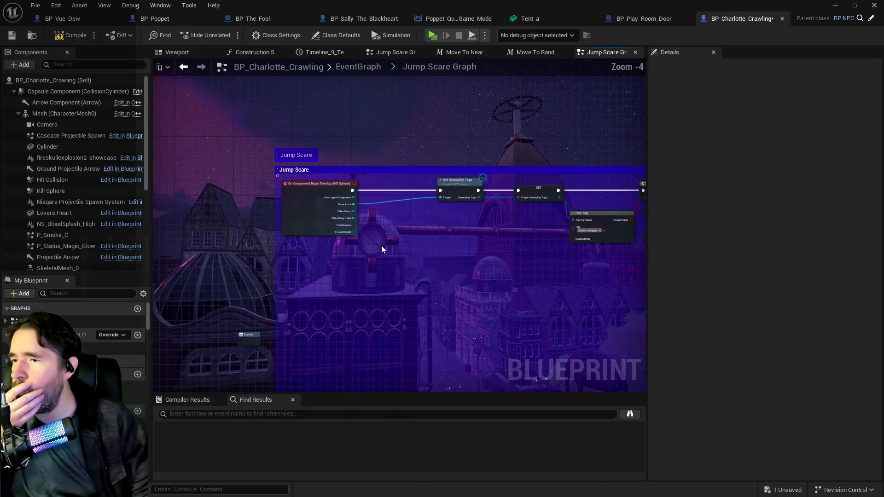
drag(462, 260, 361, 237)
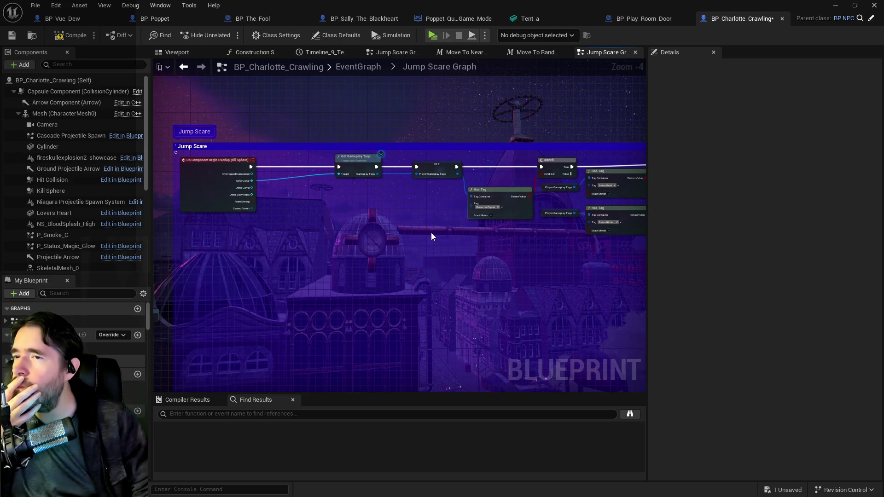
scroll(477, 223, up, 3)
drag(477, 223, 397, 231)
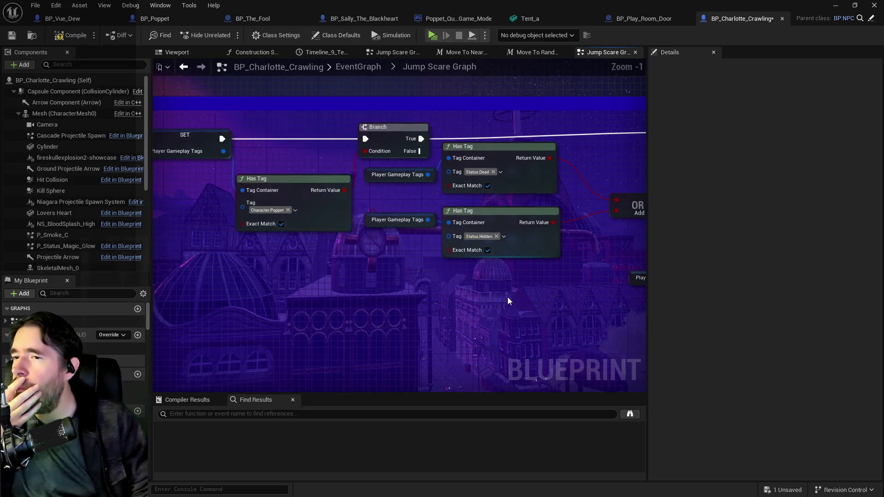
drag(508, 301, 243, 284)
drag(381, 208, 166, 154)
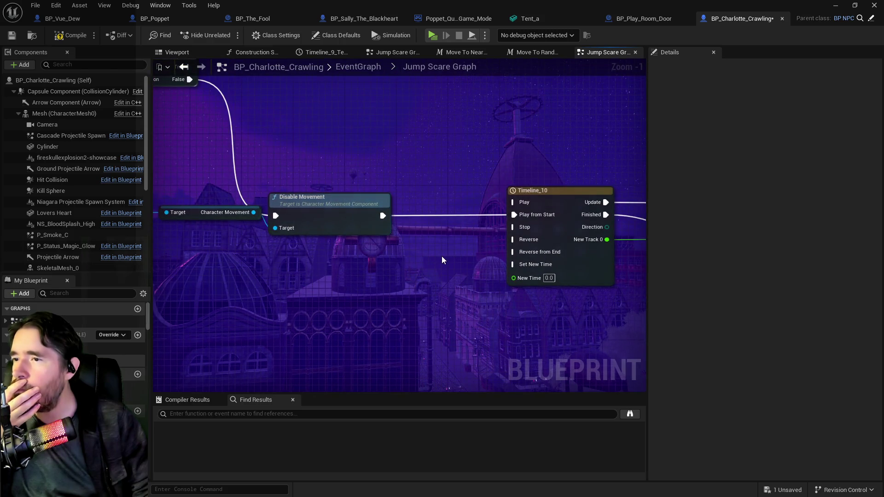
drag(443, 260, 154, 253)
- Follow the chain through Set View Target with Blend, Spawn System Attached and Fade Out to Jump Scare
drag(453, 286, 342, 253)
scroll(543, 251, down, 1)
drag(544, 251, 446, 163)
mouse_move(495, 249)
mouse_down()
mouse_move(611, 164)
mouse_move(266, 216)
mouse_up()
mouse_move(536, 244)
mouse_down()
mouse_move(372, 195)
mouse_move(247, 174)
mouse_up()
mouse_move(425, 178)
mouse_down()
mouse_move(439, 131)
mouse_move(505, 156)
mouse_up()
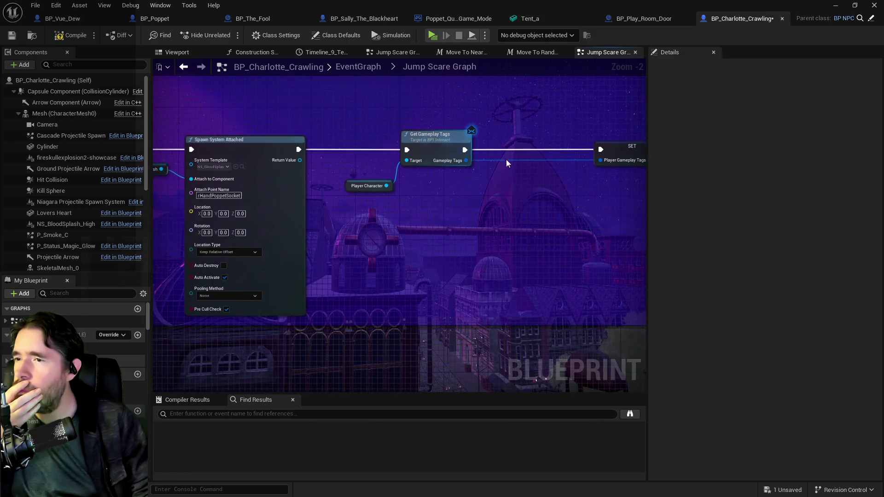
drag(514, 197, 228, 209)
mouse_move(418, 226)
mouse_down()
mouse_move(340, 237)
mouse_move(331, 261)
mouse_up()
drag(467, 291, 360, 271)
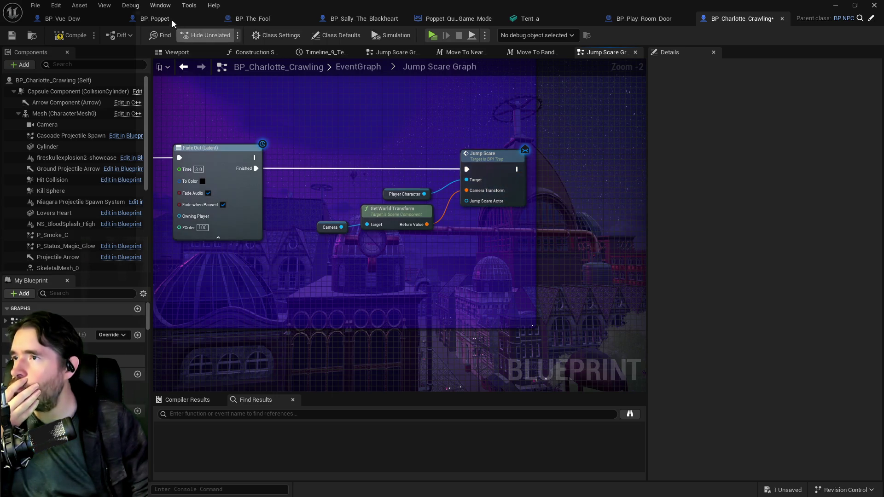
- Compile the BP_Charlotte_Crawling blueprint
click(154, 19)
click(690, 20)
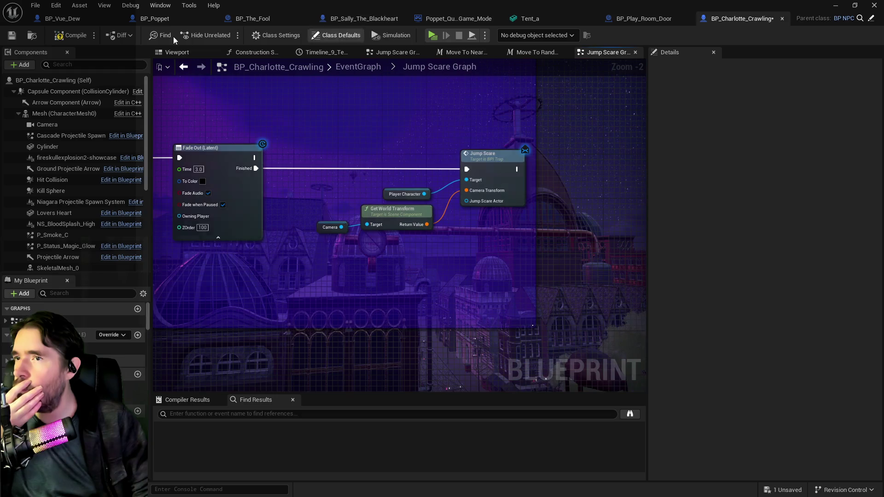
click(66, 38)
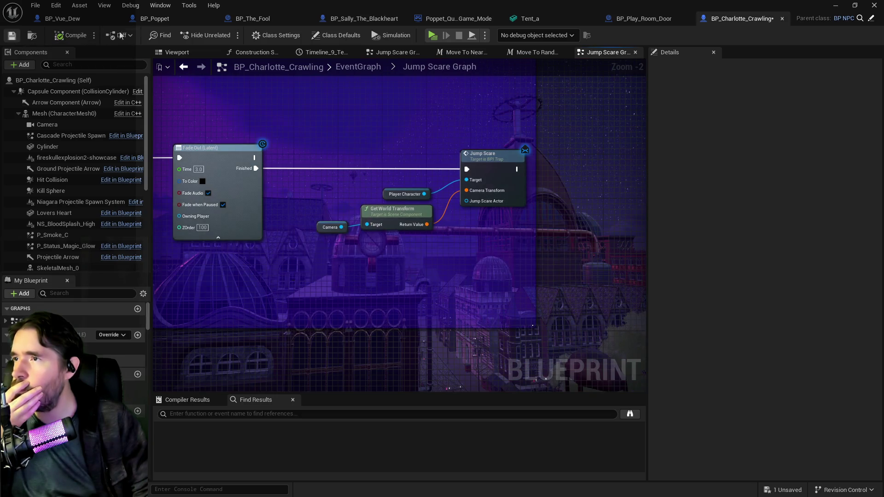
- Search BP_Poppet's EventGraph for 'ju' and jump to the Event Jump Scare node
click(151, 20)
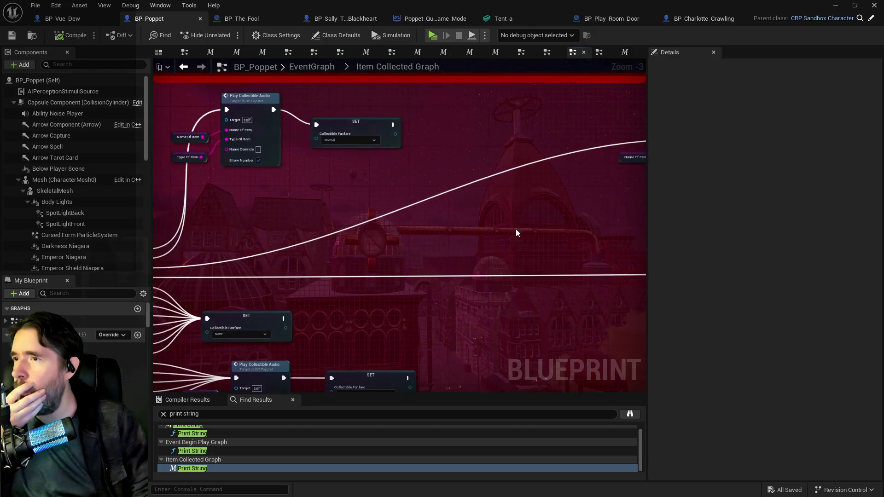
click(329, 69)
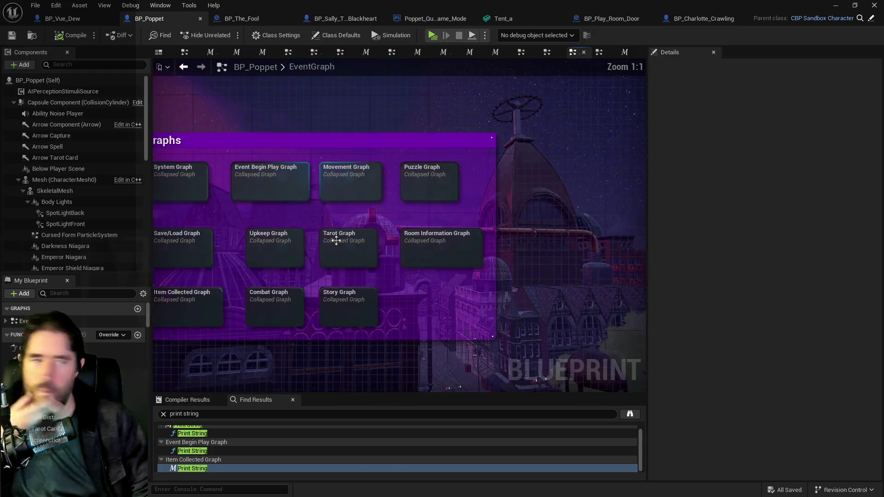
click(224, 415)
text(jump scare)
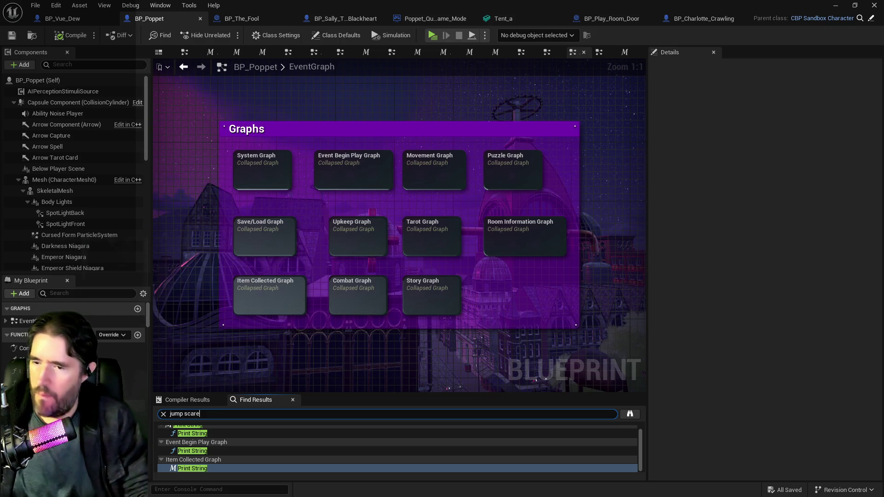
key(Return)
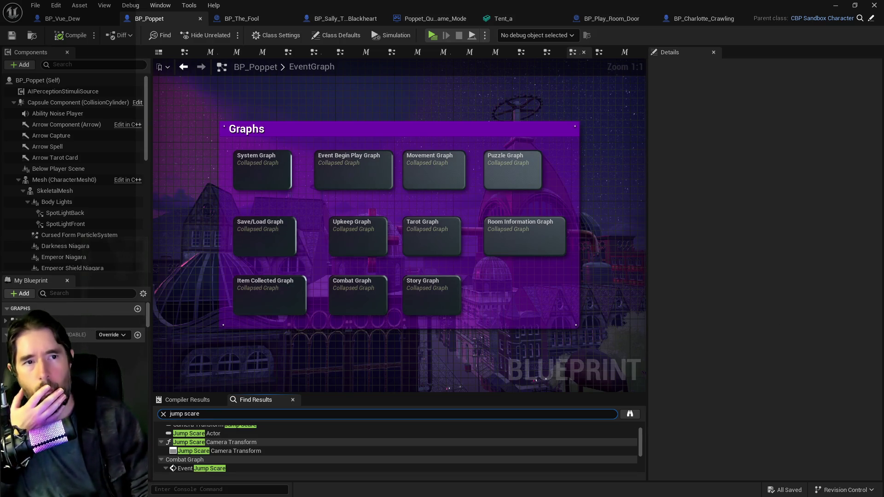
scroll(210, 440, down, 3)
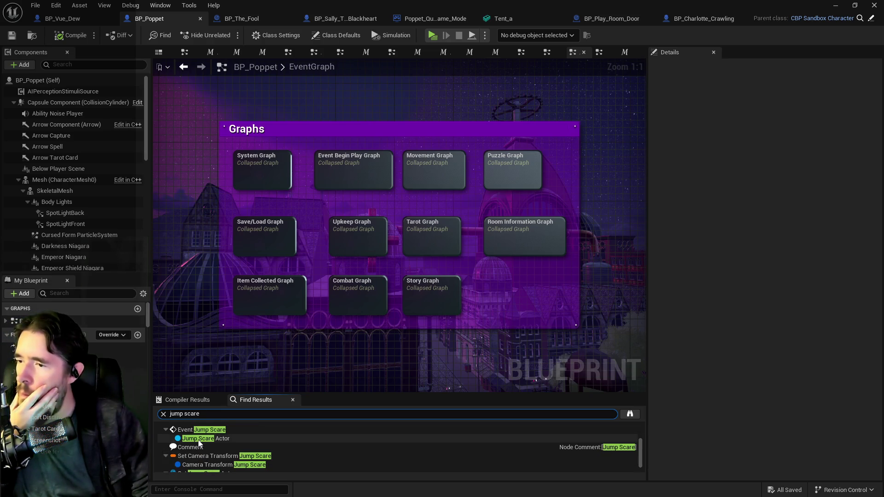
double_click(201, 430)
- Follow BP_Poppet's Jump Scare event to the Player Dead node, then return to BP_Charlotte_Crawling
scroll(474, 256, down, 2)
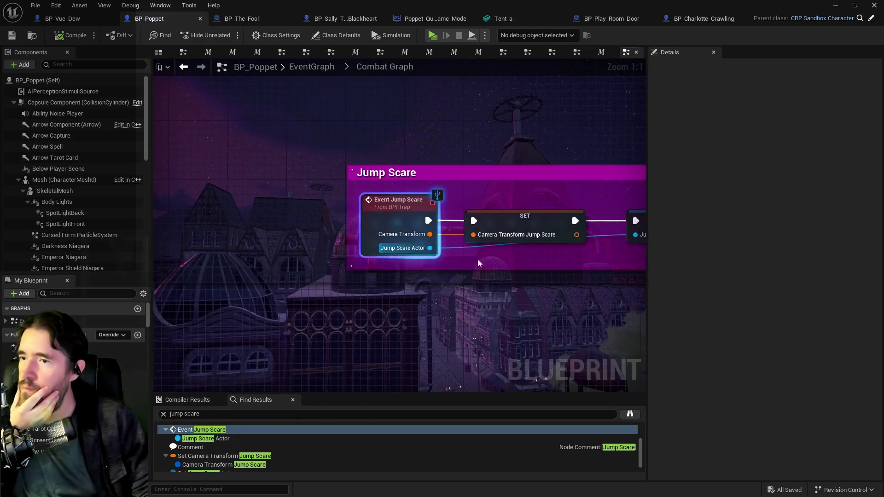
scroll(439, 297, down, 1)
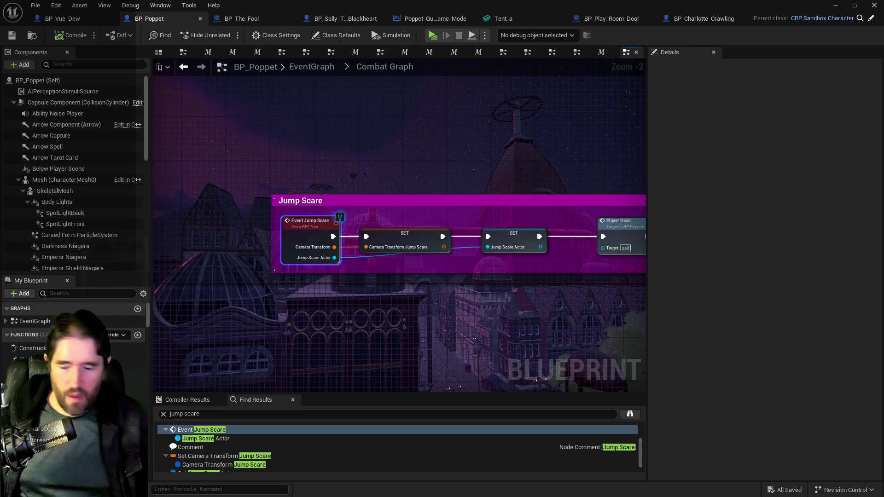
mouse_move(655, 364)
mouse_down()
mouse_move(445, 313)
mouse_move(512, 297)
mouse_move(627, 292)
mouse_up()
scroll(512, 297, up, 1)
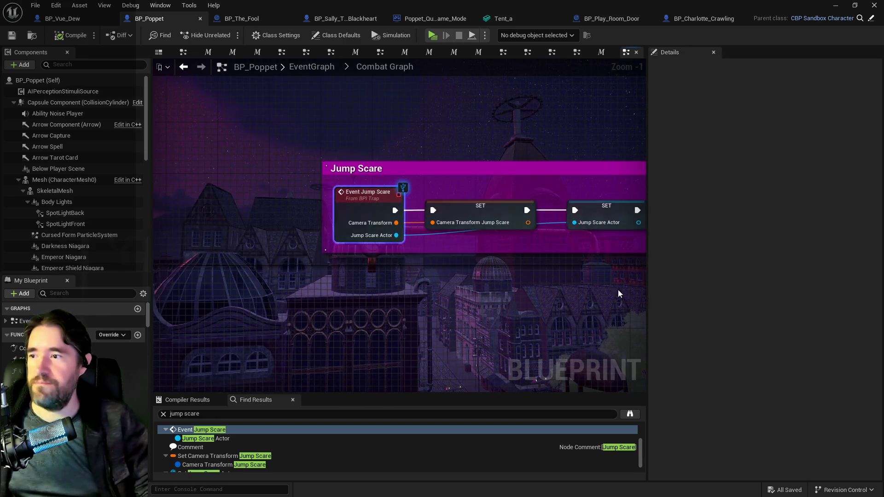
drag(530, 279, 361, 310)
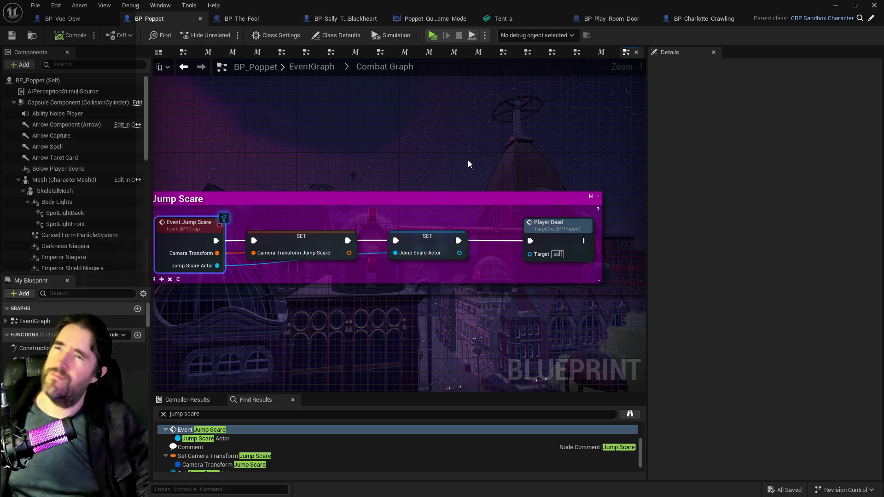
click(695, 21)
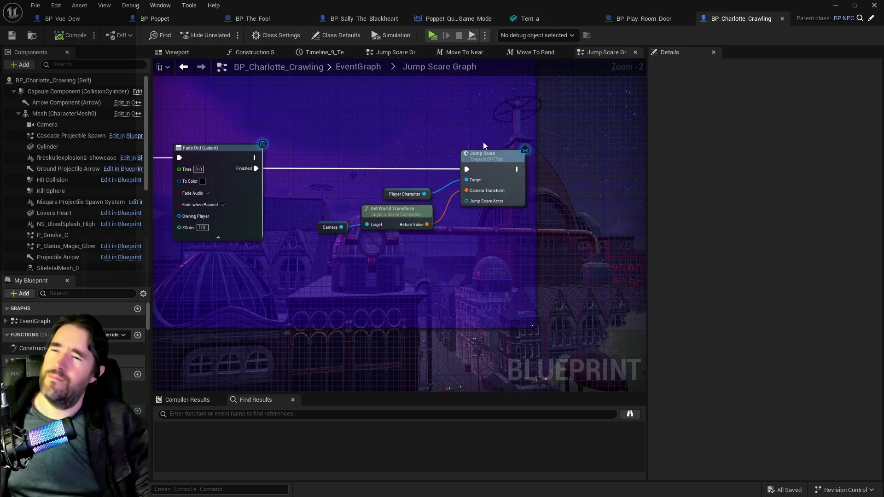
- Frame the whole Jump Scare comment group in Charlotte's graph
drag(551, 123, 405, 244)
scroll(404, 244, down, 3)
mouse_move(290, 267)
mouse_down()
mouse_move(322, 314)
mouse_move(424, 237)
mouse_move(501, 228)
mouse_up()
scroll(367, 167, up, 4)
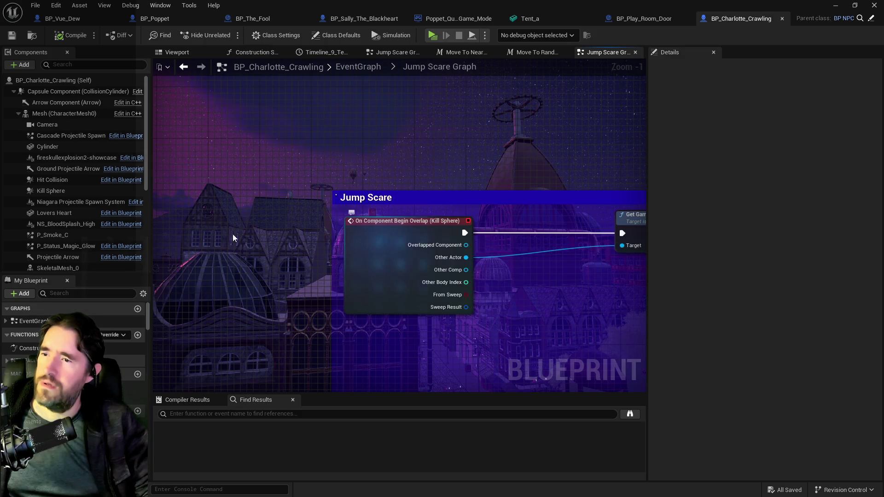
- Inspect the Kill Sphere component in the 3D viewport, then switch to BP_Poppet
click(43, 192)
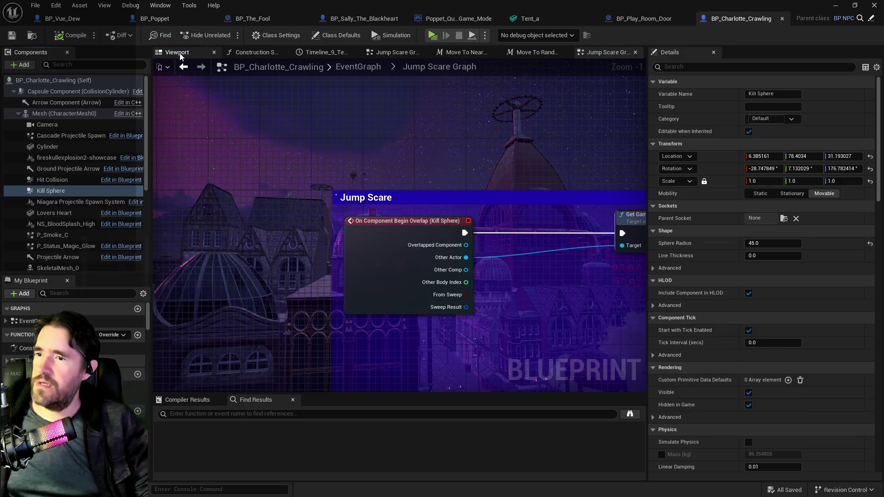
click(180, 53)
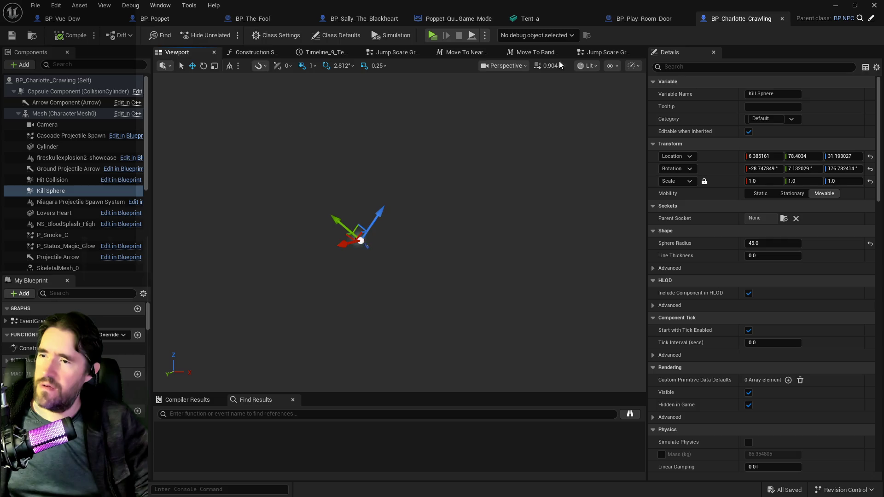
click(165, 17)
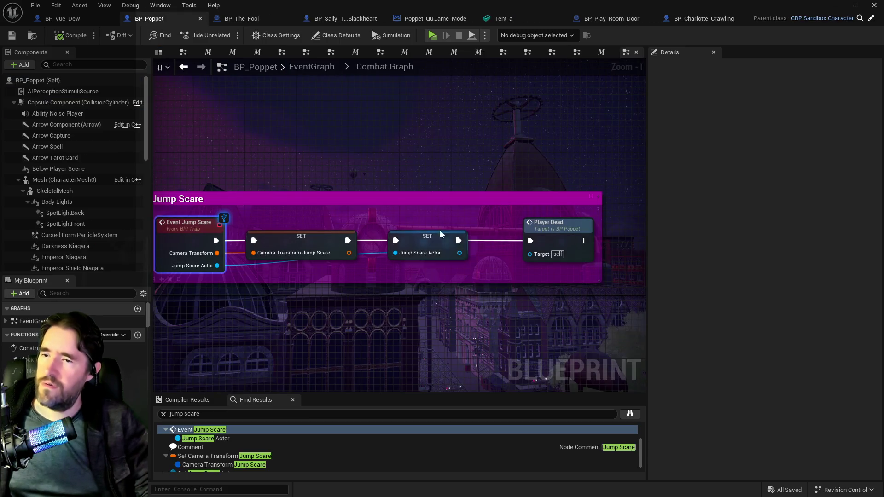
- Follow Poppet's Player Dead node to its function definition
mouse_move(468, 297)
mouse_down()
mouse_move(361, 276)
mouse_move(445, 267)
mouse_move(256, 117)
mouse_up()
mouse_move(314, 124)
mouse_down()
mouse_move(507, 145)
mouse_move(460, 181)
mouse_move(401, 160)
mouse_up()
click(551, 204)
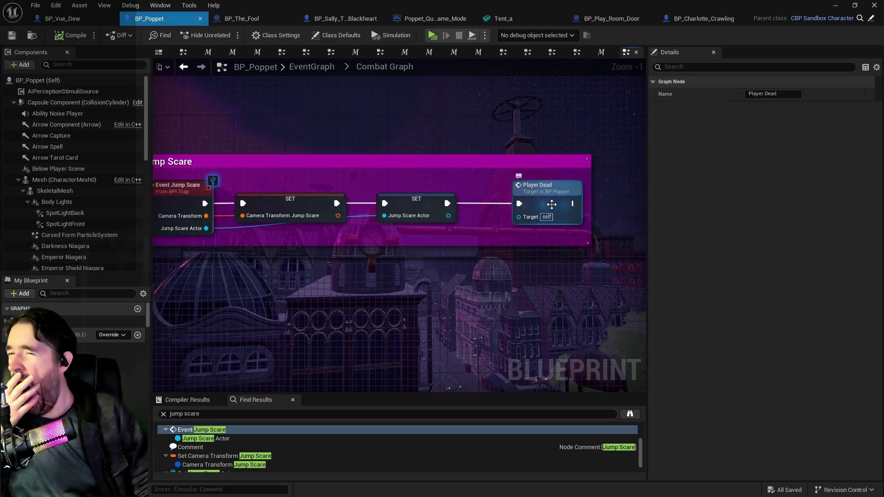
double_click(551, 204)
- Survey the Player Death and Reset Game comment groups, then switch to BP_Vue_Dew
mouse_move(552, 205)
mouse_down()
mouse_move(341, 179)
mouse_move(413, 185)
mouse_move(276, 154)
mouse_move(399, 154)
mouse_move(471, 179)
mouse_up()
scroll(452, 171, down, 1)
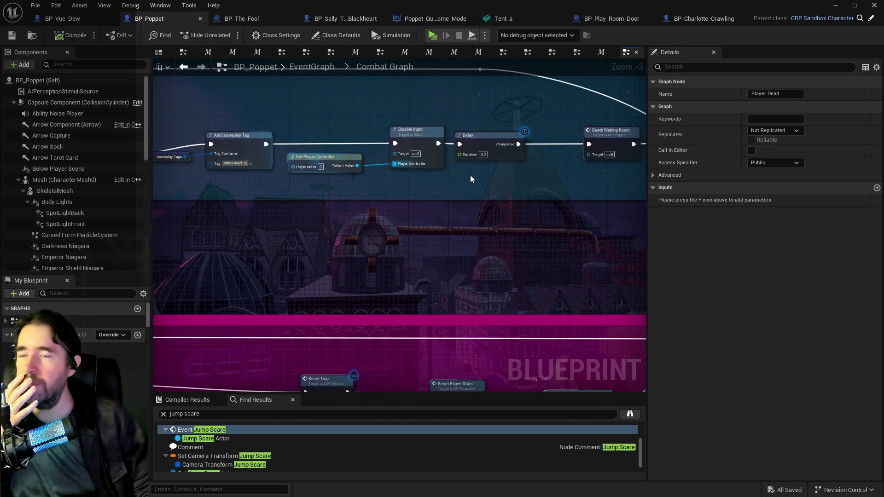
scroll(395, 176, down, 1)
drag(395, 176, 372, 94)
scroll(365, 137, down, 1)
drag(366, 137, 615, 203)
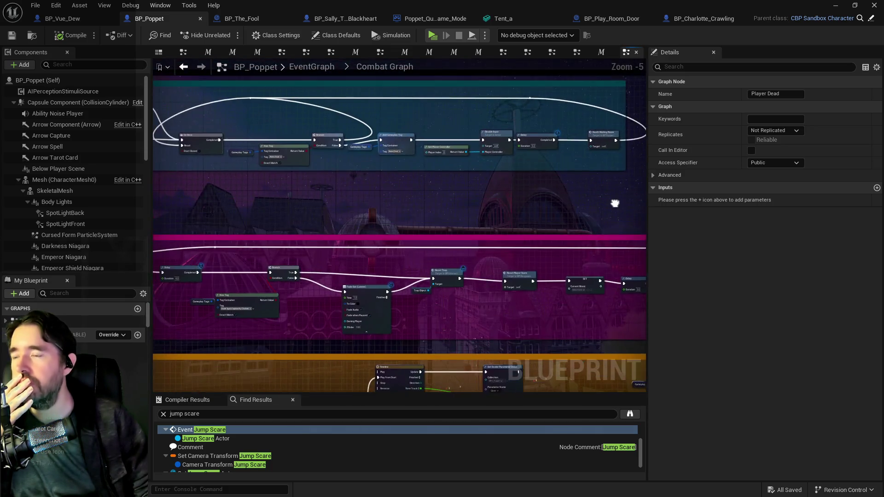
drag(413, 179, 570, 208)
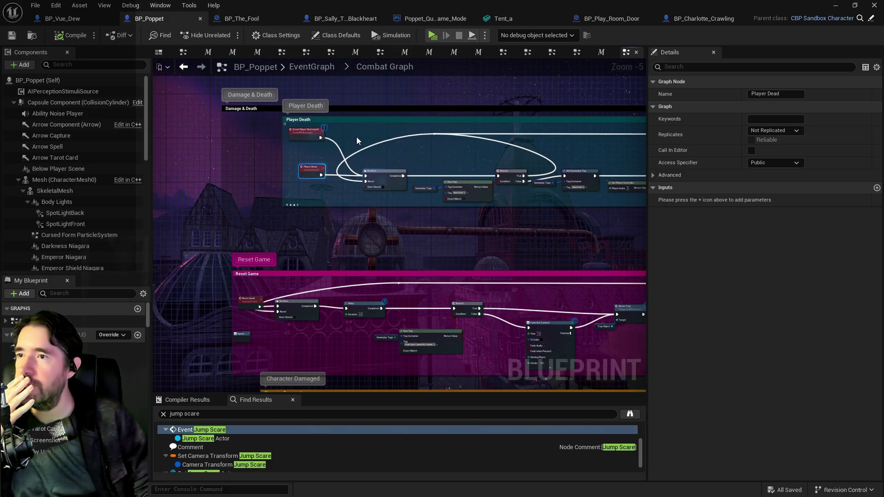
click(69, 20)
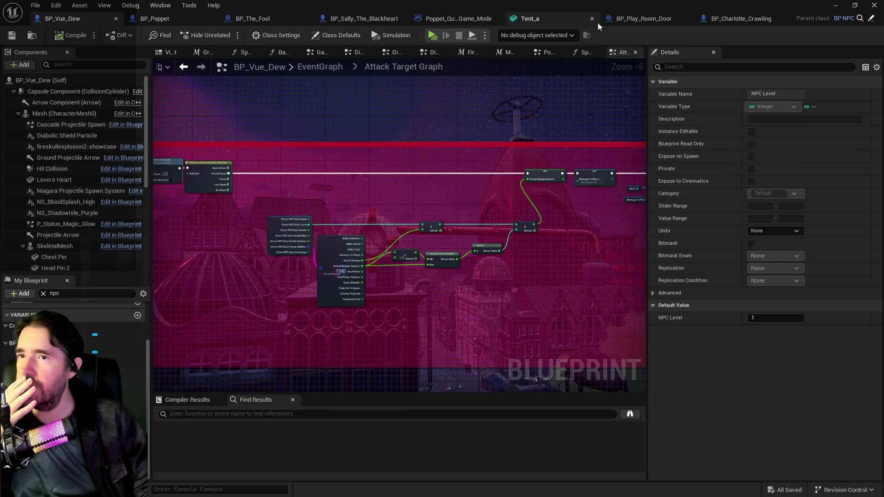
- Open Charlotte's Jump Scare Graph showing Play Montage, Delay and Spawn System Attached
click(737, 21)
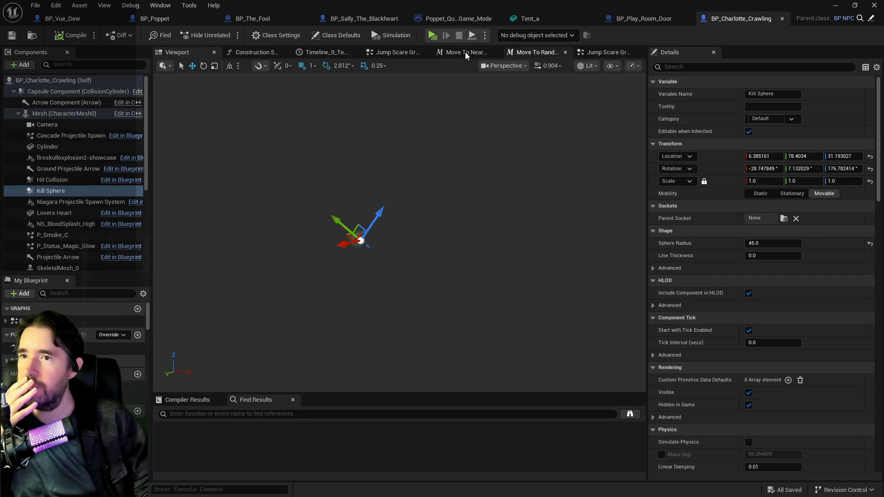
click(596, 53)
scroll(480, 188, down, 3)
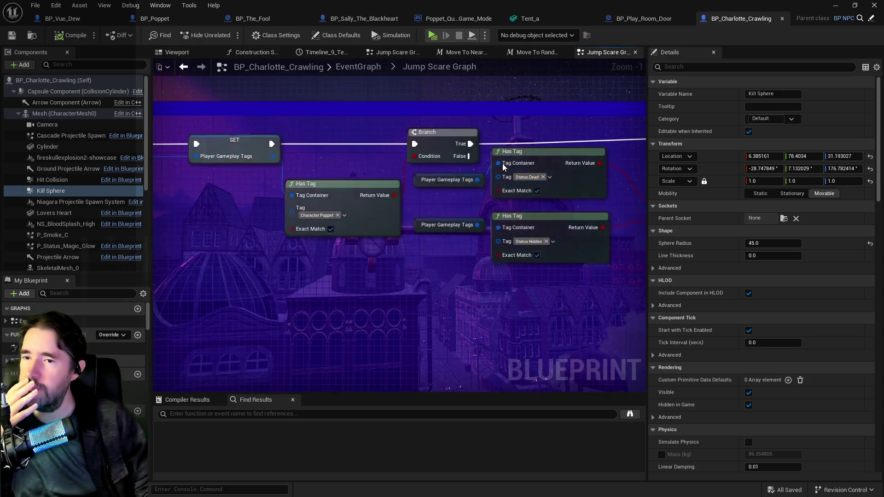
drag(481, 188, 380, 181)
scroll(442, 220, up, 2)
mouse_move(442, 221)
mouse_down()
mouse_move(264, 197)
mouse_move(278, 209)
mouse_move(390, 218)
mouse_up()
- Pan through Set Morph Target, Timeline and the Attach Actor To Component node
scroll(263, 197, up, 1)
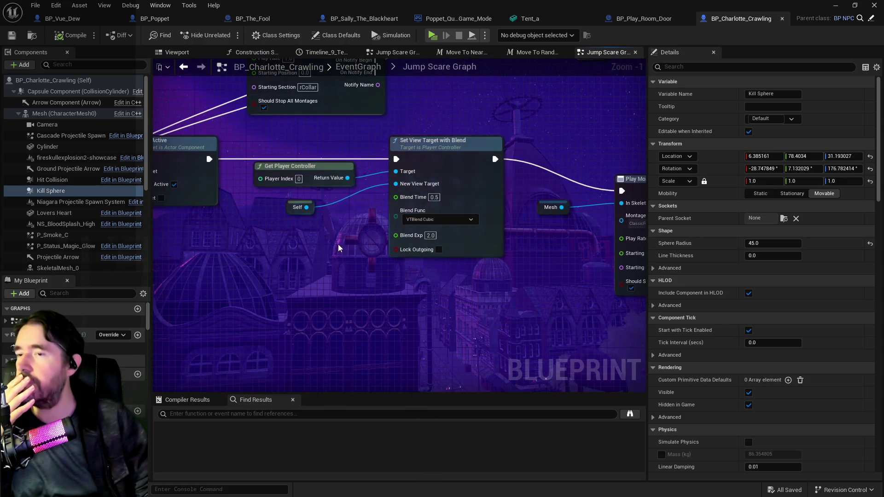
scroll(339, 249, down, 1)
drag(537, 236, 437, 281)
scroll(437, 281, up, 1)
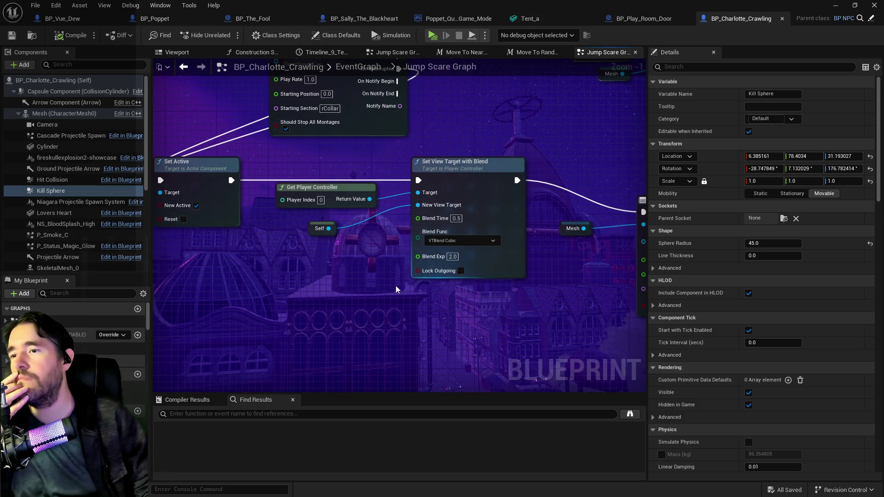
scroll(386, 283, down, 1)
mouse_move(386, 282)
mouse_down()
mouse_move(417, 386)
mouse_move(425, 381)
mouse_move(391, 374)
mouse_up()
mouse_move(248, 238)
mouse_down()
mouse_move(283, 264)
mouse_move(333, 187)
mouse_up()
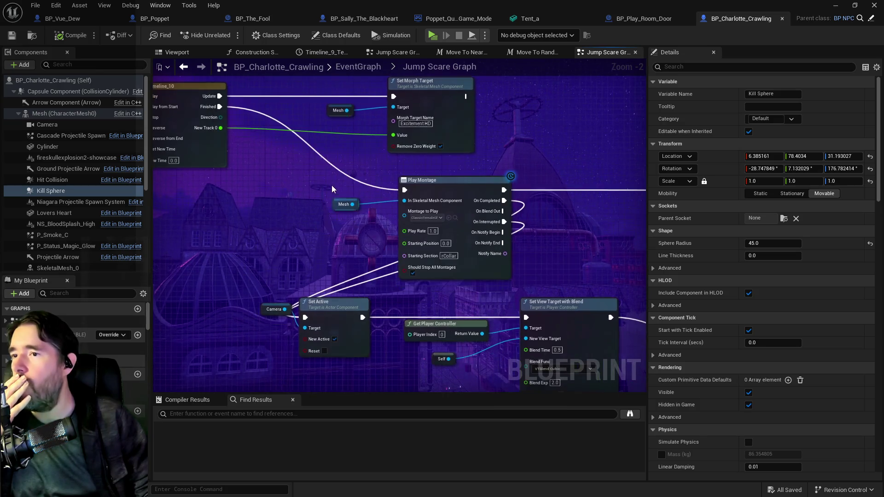
mouse_move(537, 266)
mouse_down()
mouse_move(588, 253)
mouse_move(392, 339)
mouse_move(449, 198)
mouse_move(192, 217)
mouse_move(521, 271)
mouse_move(310, 251)
mouse_move(380, 255)
mouse_move(298, 294)
mouse_move(601, 314)
mouse_move(373, 250)
mouse_move(430, 257)
mouse_move(356, 231)
mouse_move(343, 212)
mouse_move(378, 184)
mouse_move(392, 195)
mouse_move(473, 191)
mouse_move(159, 184)
mouse_up()
- Review the gameplay tag, Jump Scare, Add Gameplay Tag and Fade Out nodes, selecting Player Character
scroll(365, 257, down, 1)
mouse_move(509, 154)
mouse_down()
mouse_move(527, 158)
mouse_move(582, 231)
mouse_move(557, 253)
mouse_move(504, 233)
mouse_move(286, 222)
mouse_up()
mouse_move(404, 296)
mouse_down()
mouse_move(292, 269)
mouse_move(316, 257)
mouse_up()
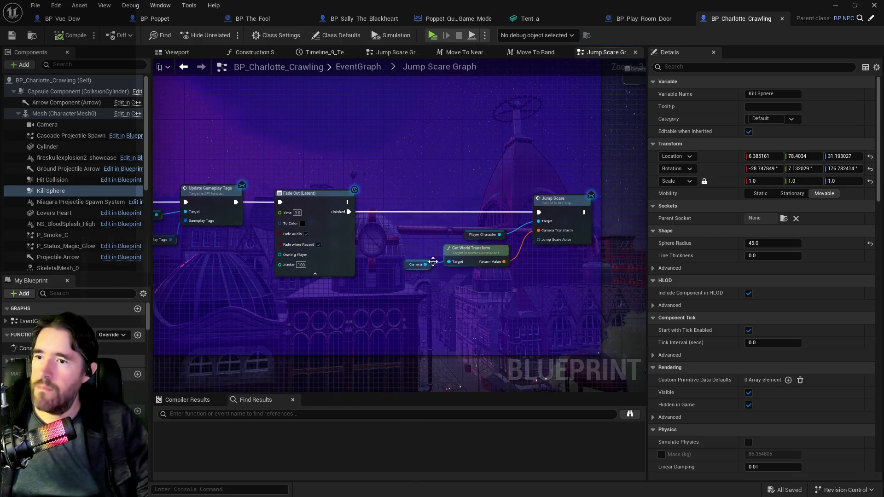
click(559, 196)
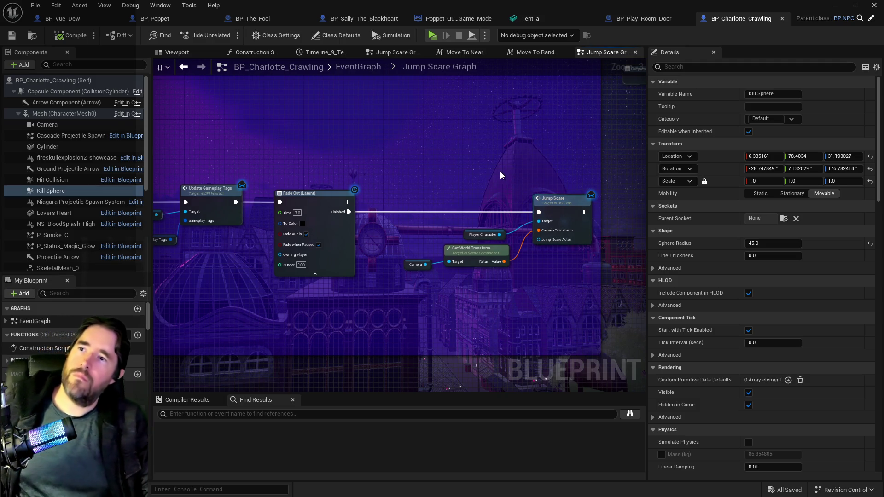
mouse_move(309, 117)
mouse_down()
mouse_move(411, 122)
mouse_move(470, 327)
mouse_move(294, 239)
mouse_move(253, 236)
mouse_move(258, 336)
mouse_move(428, 317)
mouse_move(439, 268)
mouse_up()
scroll(430, 318, up, 1)
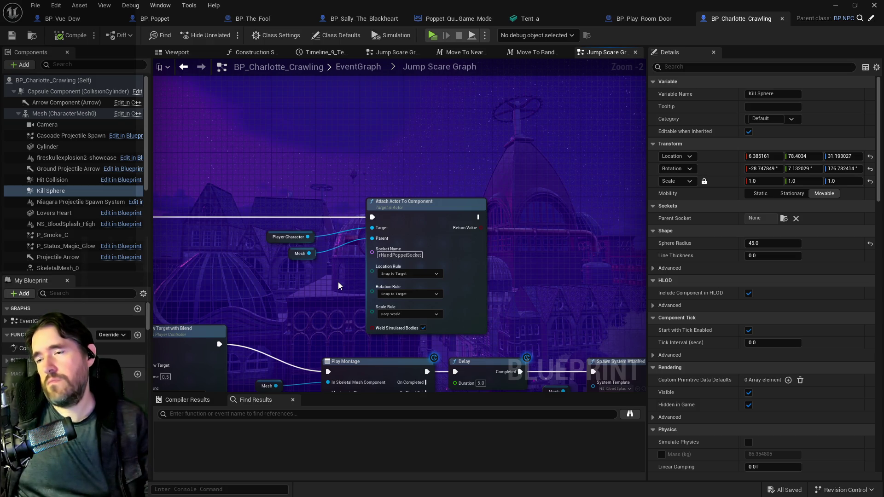
drag(559, 304, 200, 212)
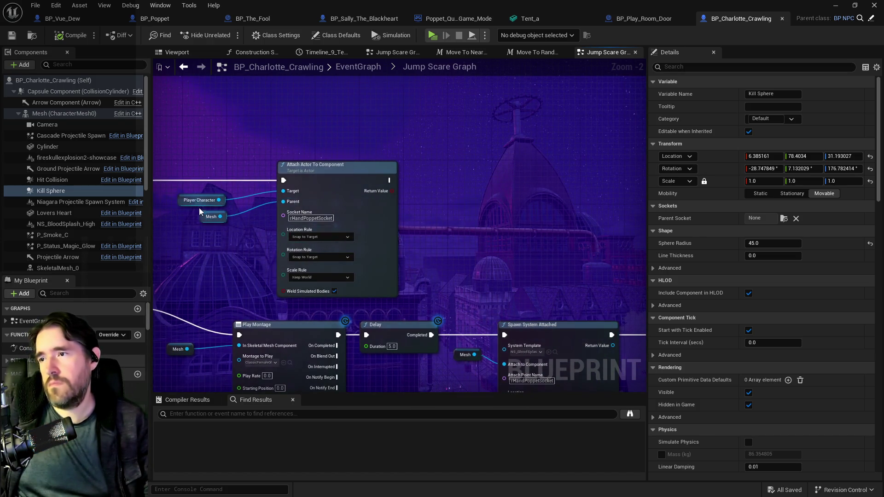
click(185, 202)
- Add a Detach From Actor node on a pasted Player Character getter, discarding Detach From Component
mouse_move(526, 280)
mouse_down()
mouse_move(497, 271)
mouse_move(460, 152)
mouse_move(418, 159)
mouse_up()
key(ctrl+v)
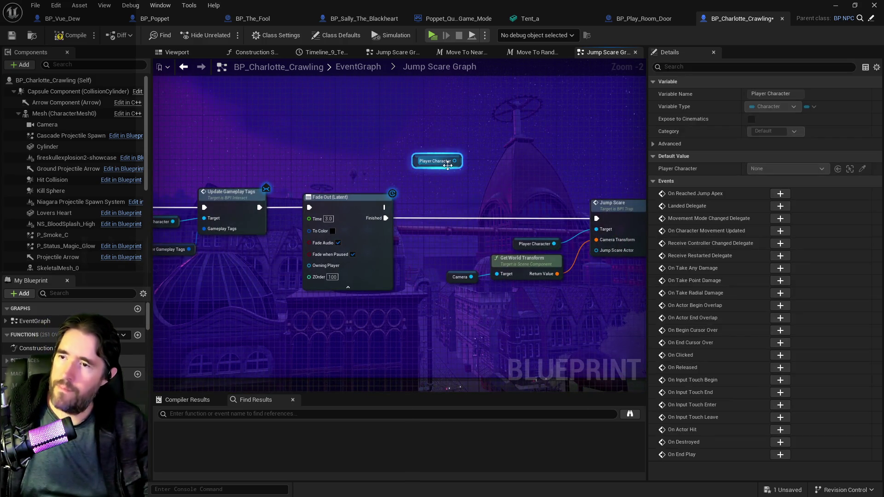
drag(482, 159, 481, 158)
text(deta)
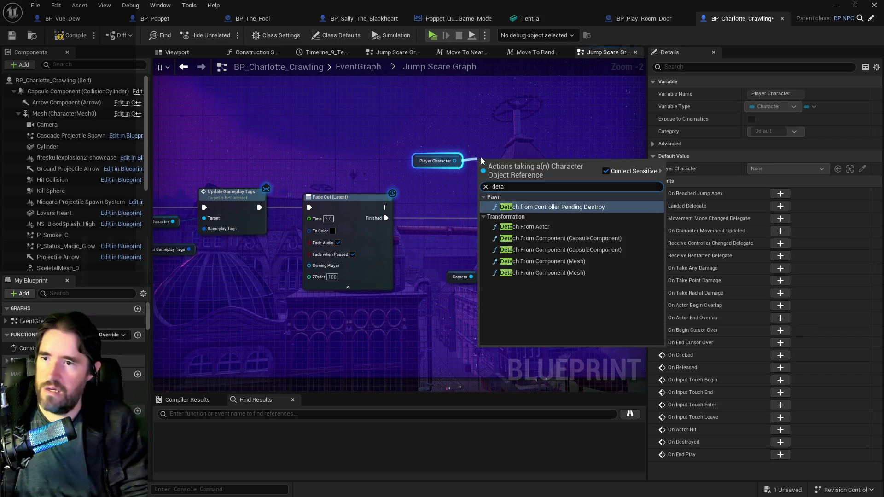
click(524, 263)
drag(528, 179, 564, 130)
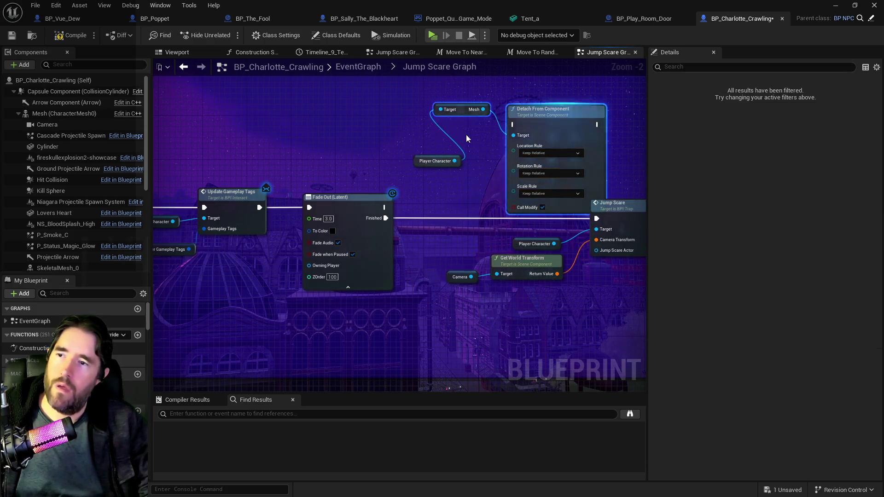
mouse_move(432, 159)
mouse_down()
mouse_move(371, 126)
mouse_move(438, 146)
mouse_up()
text(detach fr)
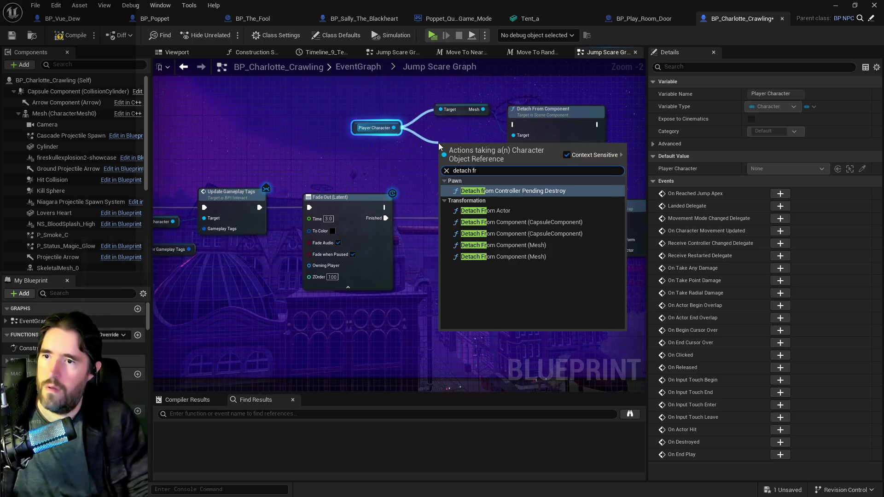
click(486, 211)
mouse_move(428, 138)
mouse_down()
mouse_move(463, 133)
mouse_move(442, 112)
mouse_move(438, 146)
mouse_move(459, 157)
mouse_up()
key(Delete)
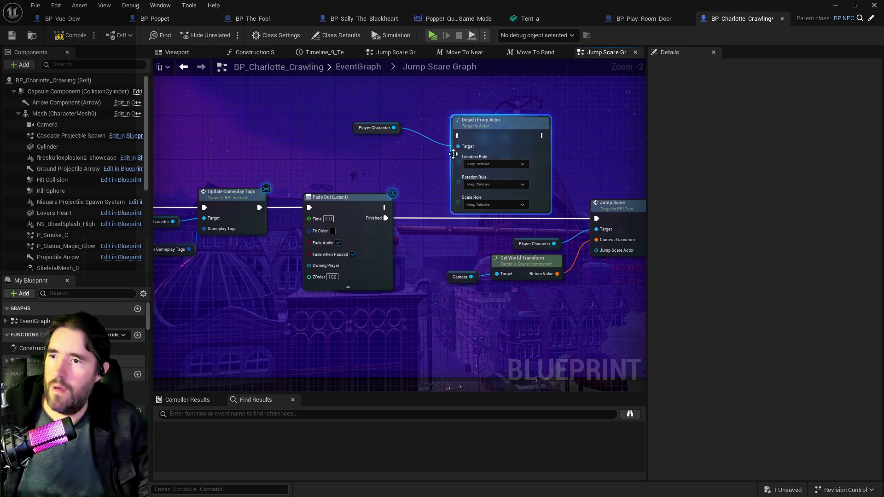
- Set Detach From Actor's location, rotation and scale rules to Keep World
click(487, 165)
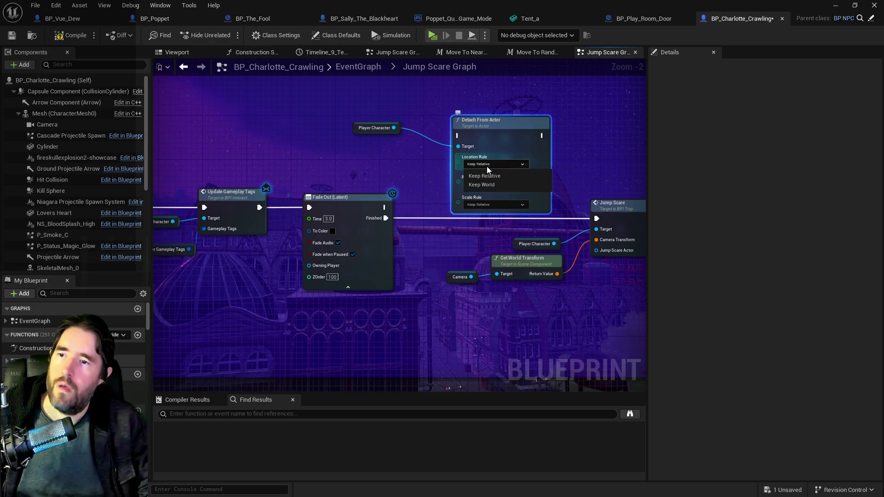
click(483, 181)
click(483, 186)
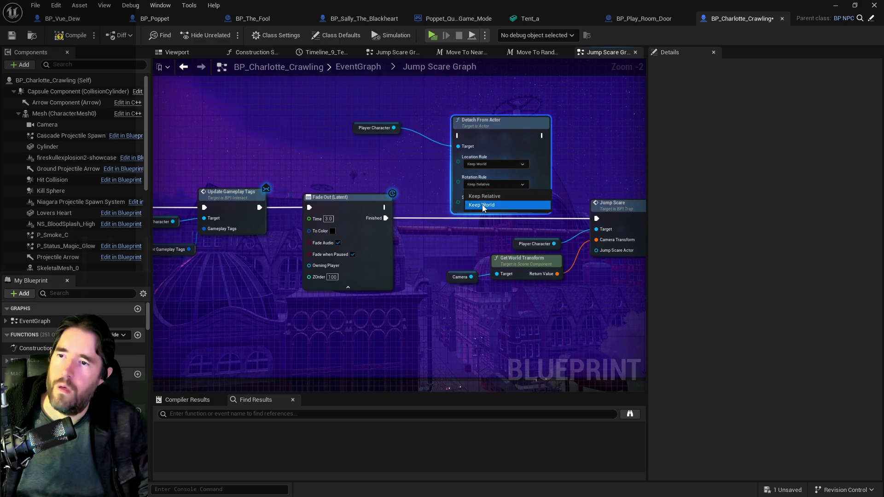
click(482, 204)
click(482, 205)
click(474, 225)
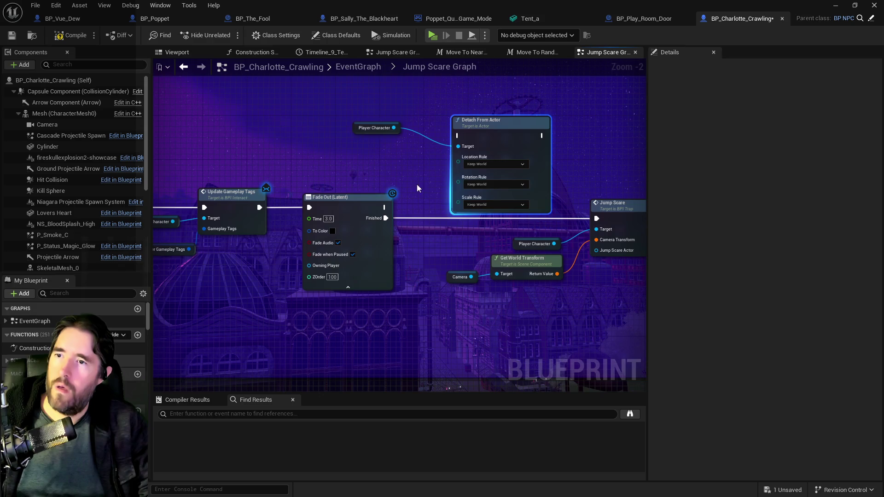
- Wire Fade Out's Finished into Detach From Actor and on into Jump Scare
mouse_move(376, 163)
mouse_down()
mouse_move(376, 311)
mouse_move(280, 277)
mouse_move(270, 235)
mouse_move(568, 137)
mouse_move(280, 140)
mouse_up()
click(263, 177)
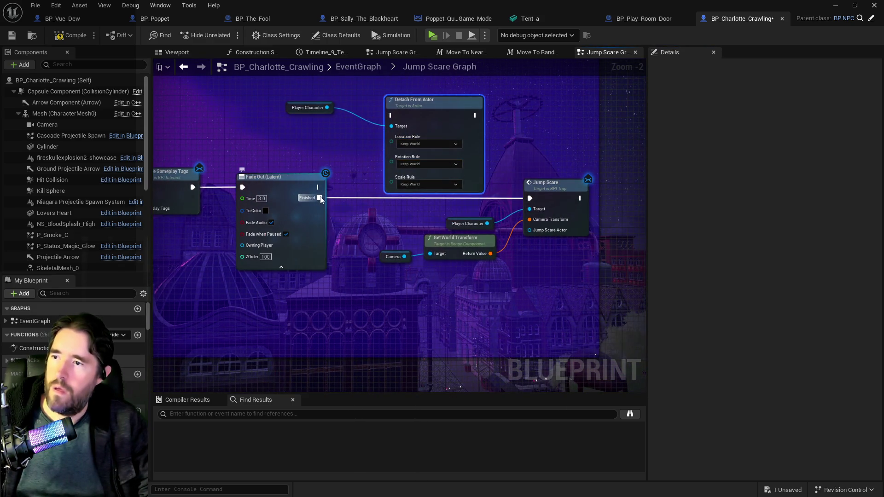
drag(319, 197, 377, 173)
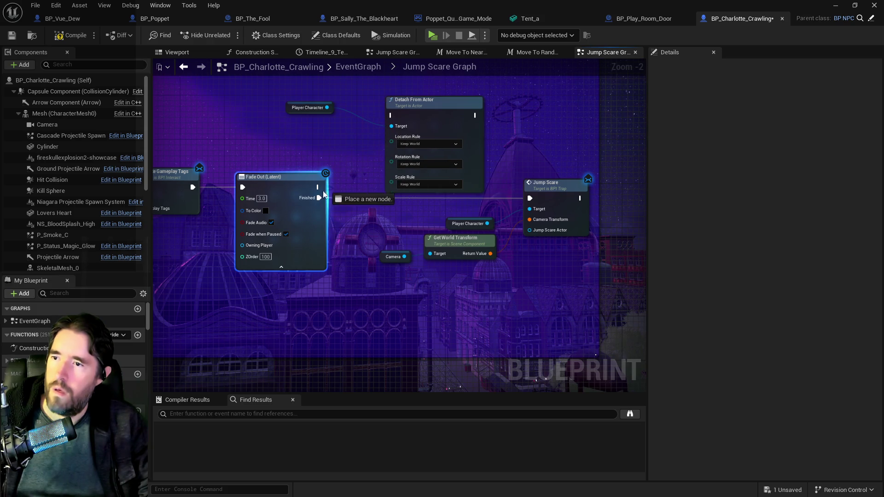
drag(393, 119, 392, 116)
mouse_move(475, 115)
mouse_down()
mouse_move(507, 181)
mouse_move(530, 198)
mouse_up()
click(307, 107)
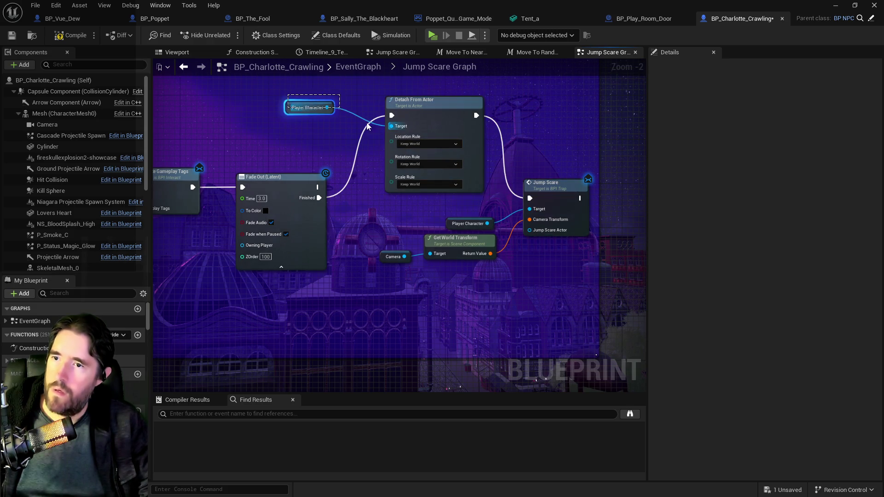
- Line up Detach From Actor and Player Character, then save BP_Charlotte_Crawling
drag(404, 220, 571, 258)
key(ctrl+z)
key(ctrl+z)
key(ctrl+z)
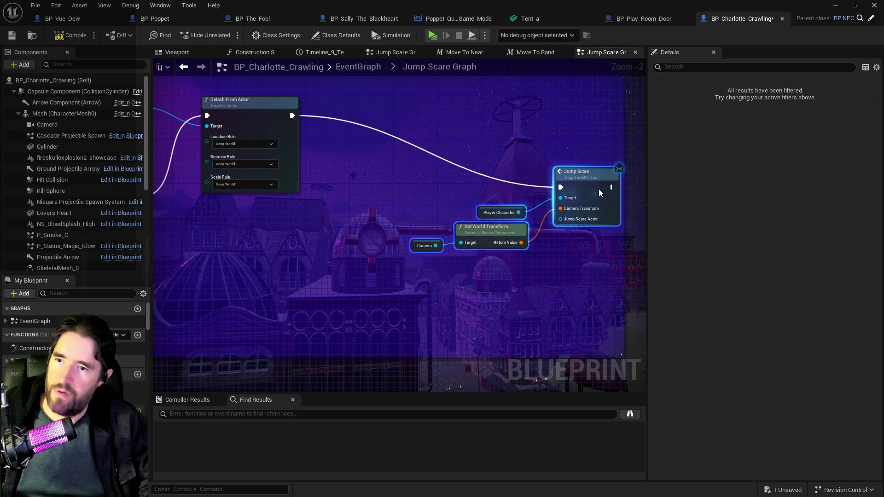
drag(407, 176, 432, 201)
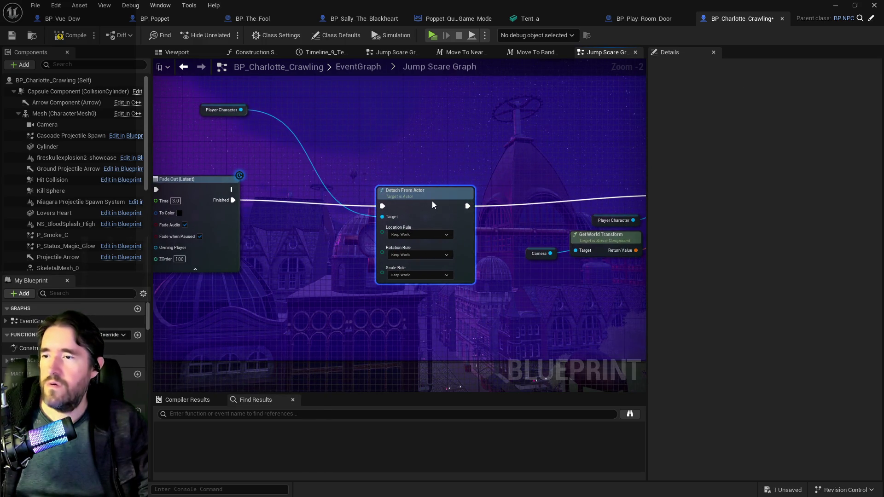
drag(203, 109, 297, 219)
click(11, 35)
click(32, 35)
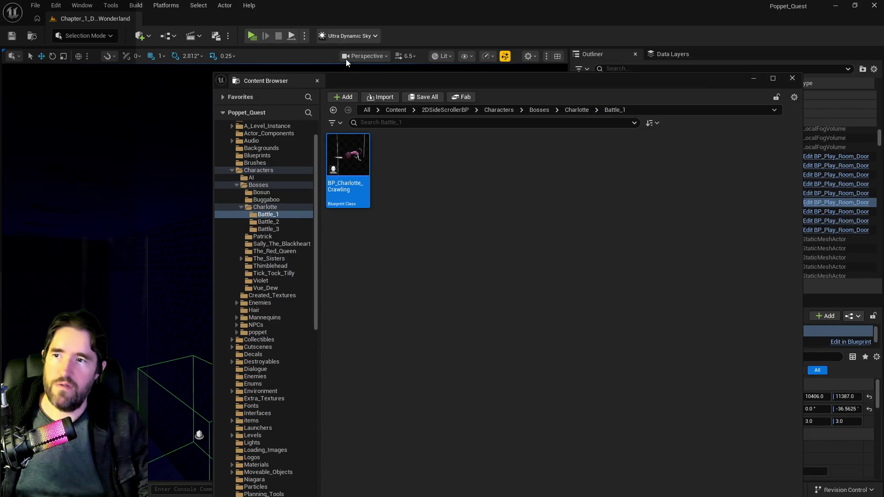
- Playtest the level, running the character through the Waiting Room portal and past the dialogue
drag(433, 82, 483, 94)
click(401, 249)
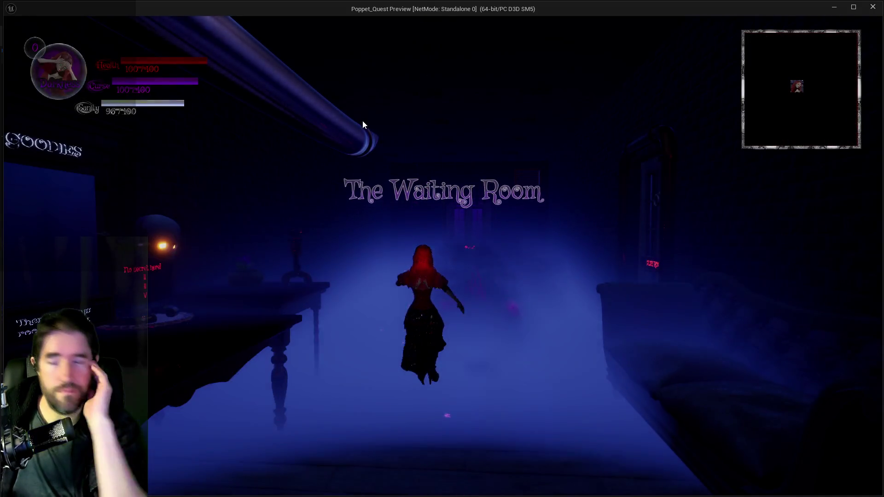
key(w)
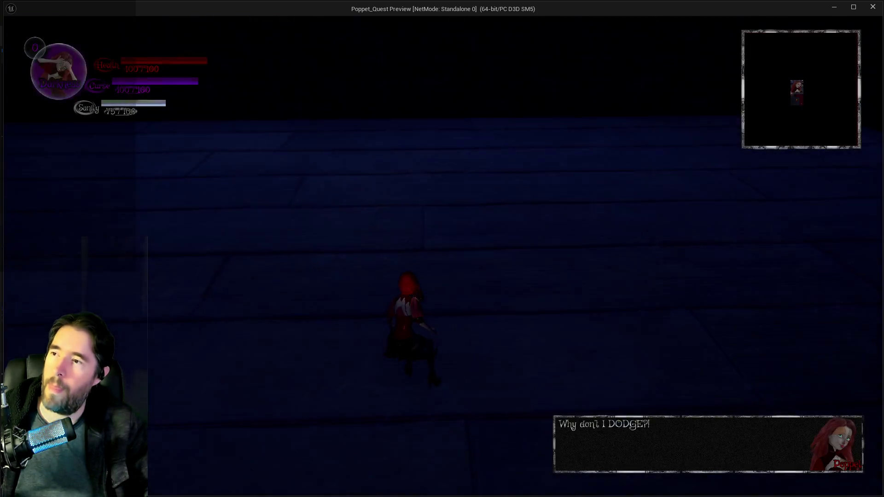
key(w)
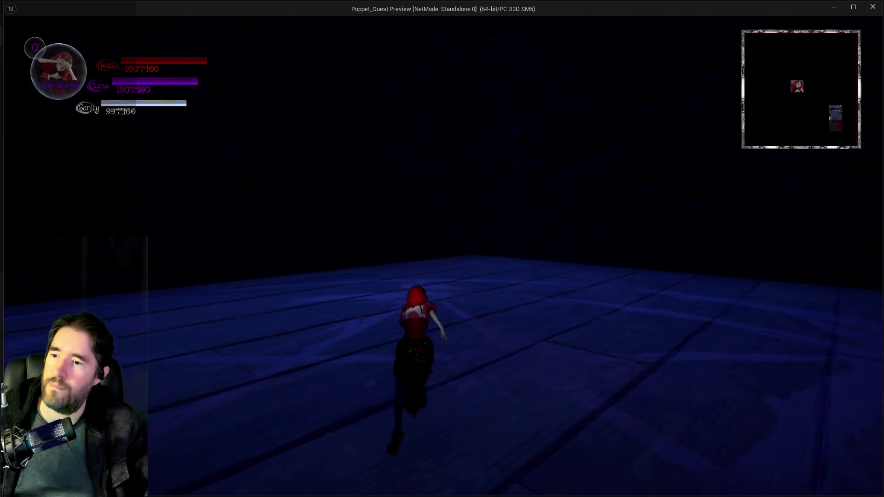
key(alt+Tab)
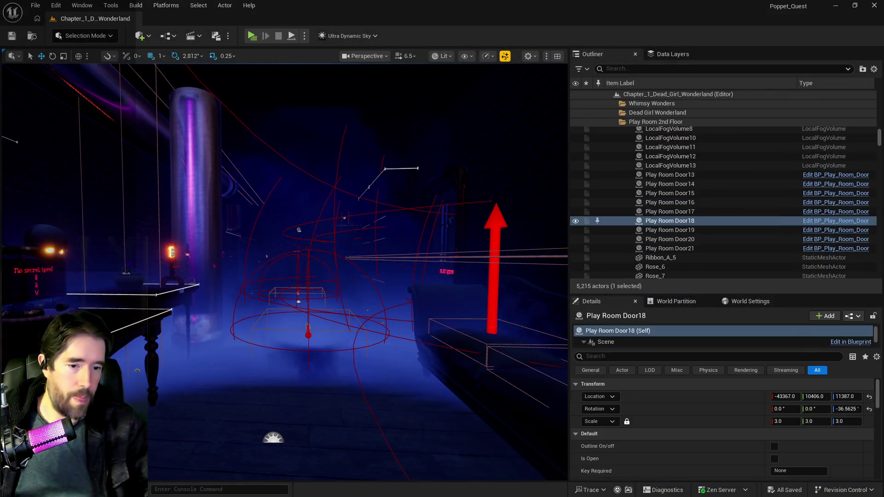
- Stop the playtest and delete playtest note 7's text in the PQ To Do List
key(Escape)
key(alt+Tab)
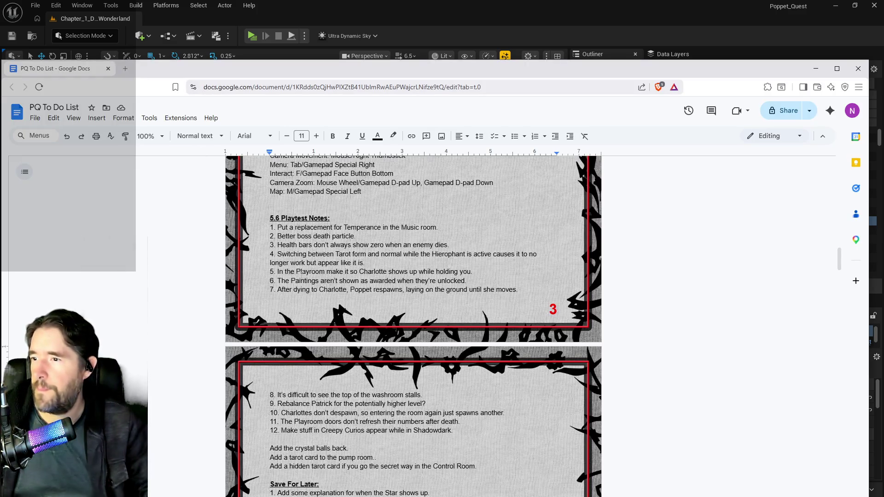
drag(532, 290, 276, 291)
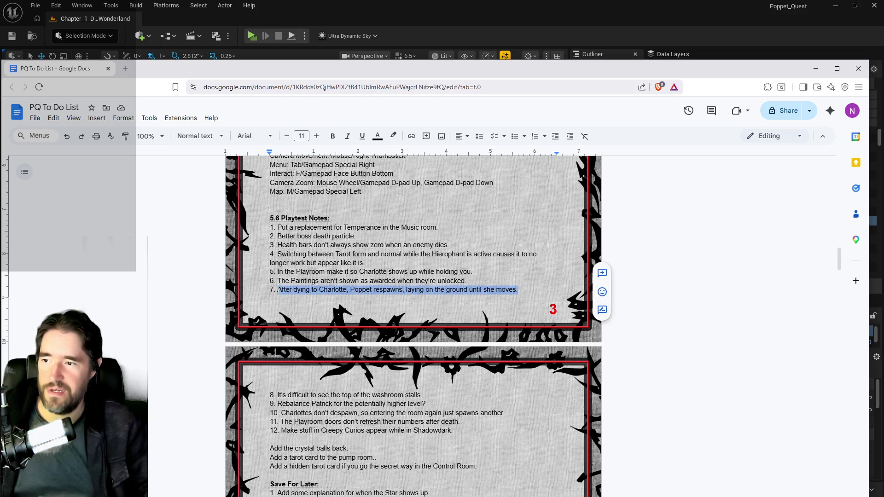
key(BackSpace)
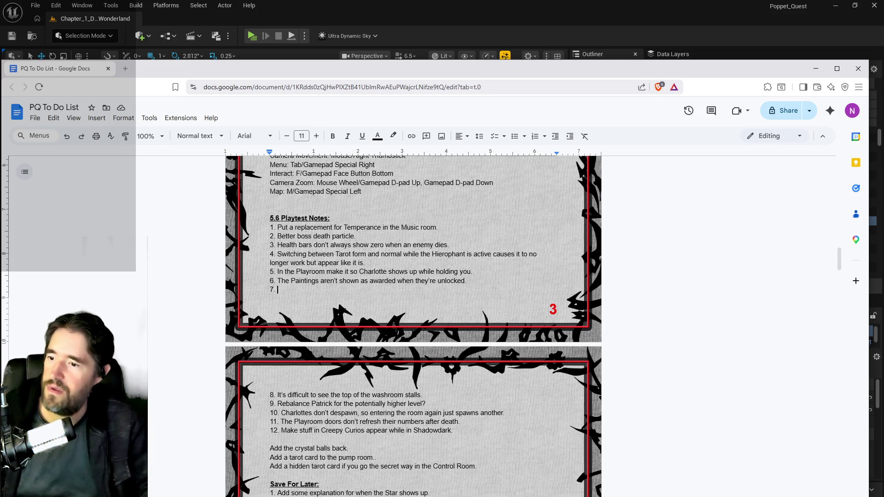
- Move the Creepy Curios note from item 12 into item 7 and remove empty item 12
mouse_move(453, 431)
mouse_down()
mouse_move(306, 422)
mouse_move(282, 430)
mouse_up()
key(ctrl+c)
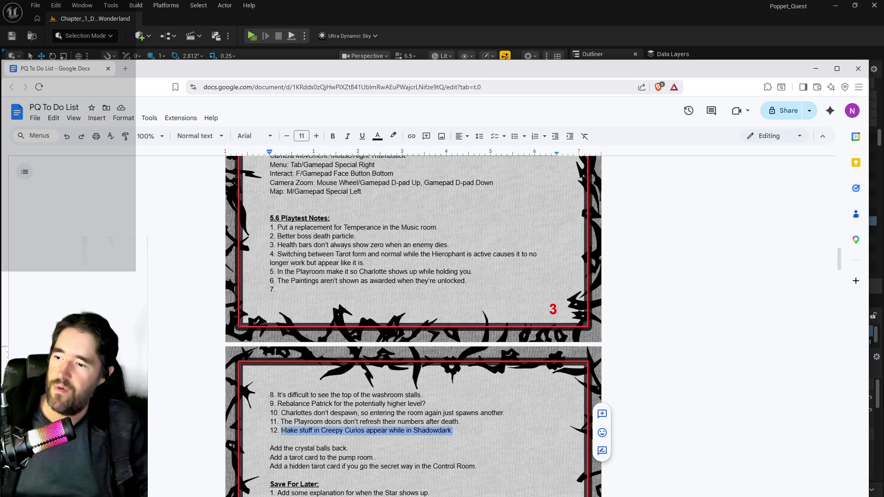
key(BackSpace)
click(287, 289)
key(ctrl+v)
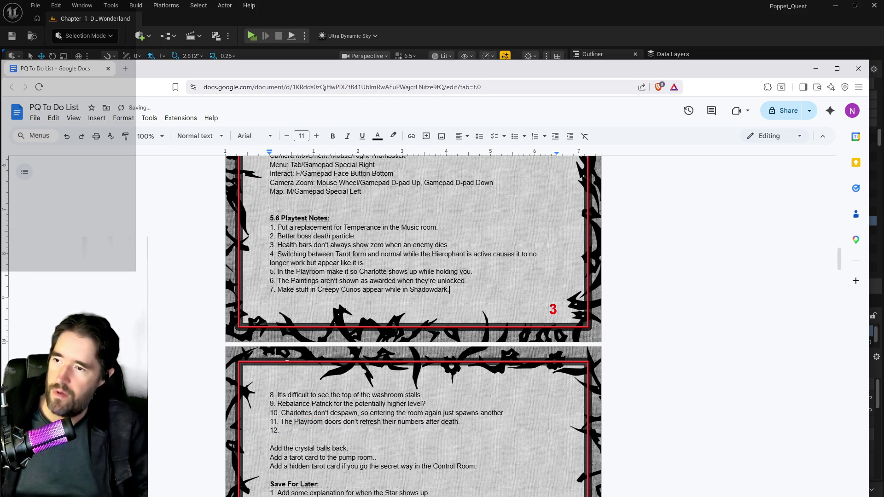
click(260, 430)
key(BackSpace)
key(BackSpace)
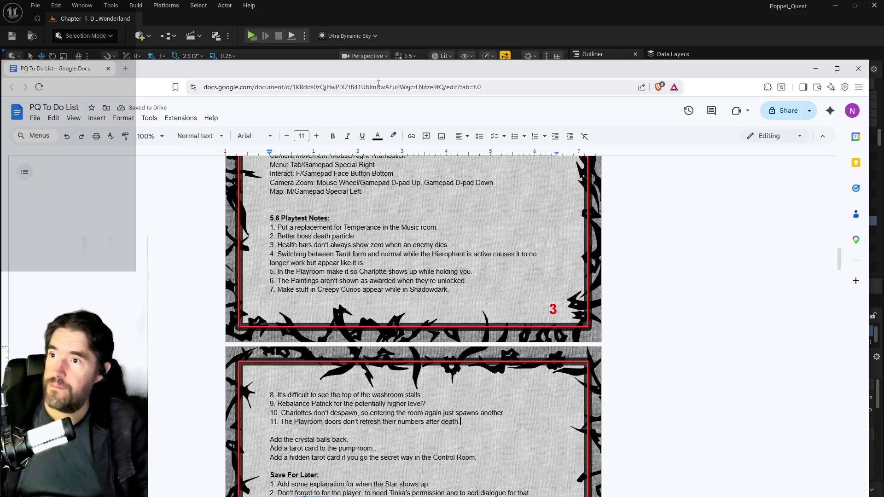
key(alt+Tab)
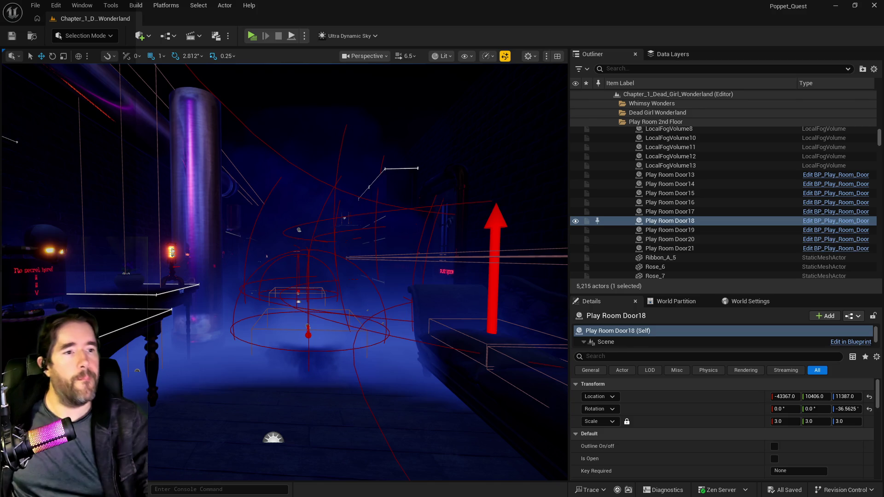
- Frame Play Room Door18 and fly the camera to the lamp by the brick wall
mouse_move(883, 67)
mouse_down()
mouse_move(722, 67)
mouse_move(883, 66)
mouse_up()
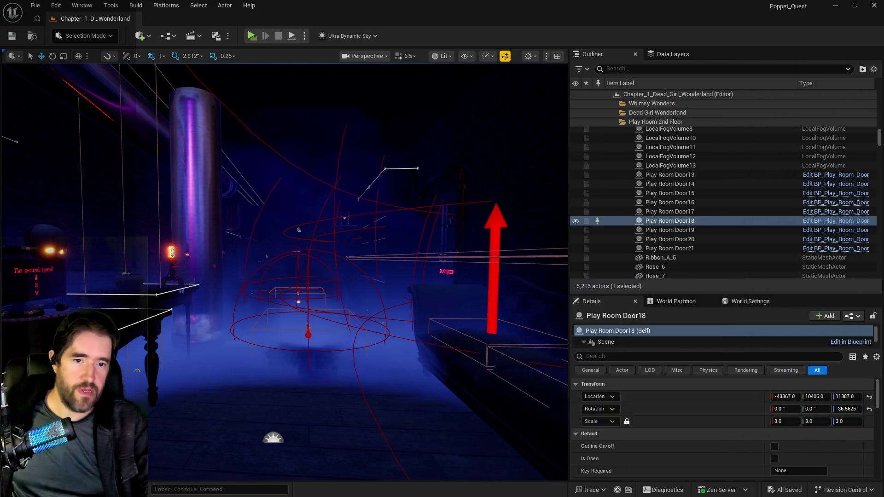
key(f)
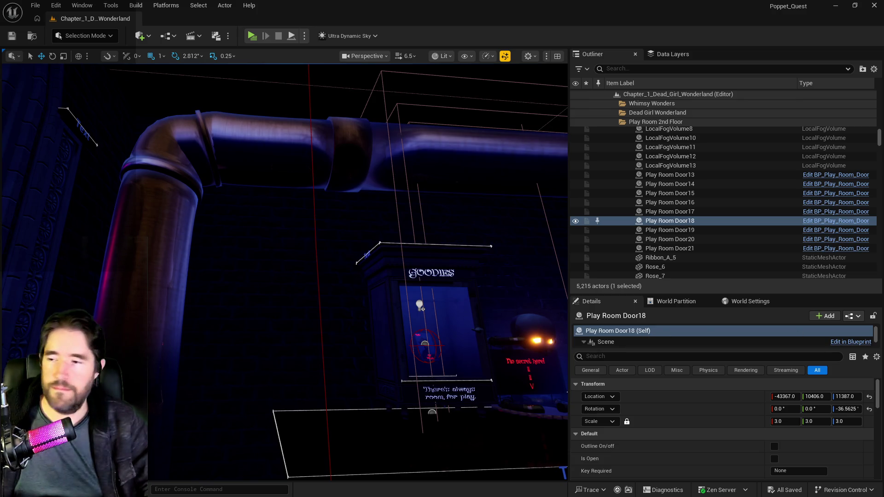
key(1)
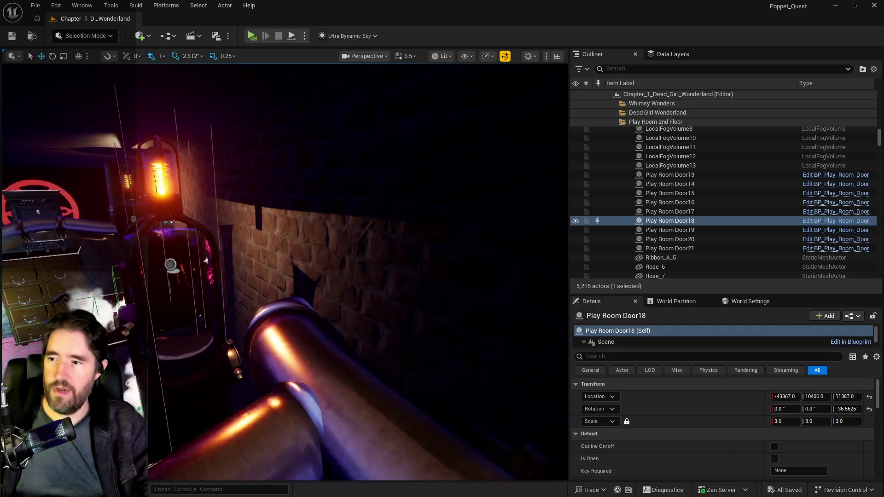
click(677, 53)
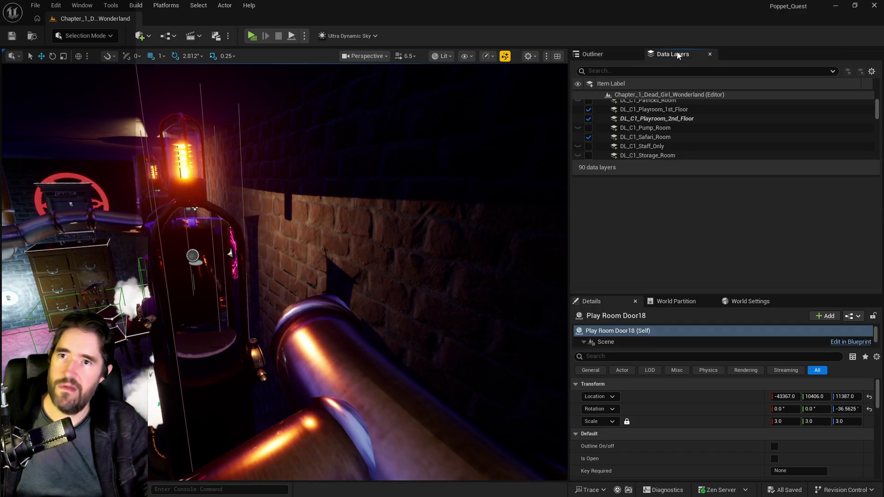
- Filter data layers by 'magi', load DL_C1_Magician_Room in editor, and orbit to view it
click(661, 72)
text(magi)
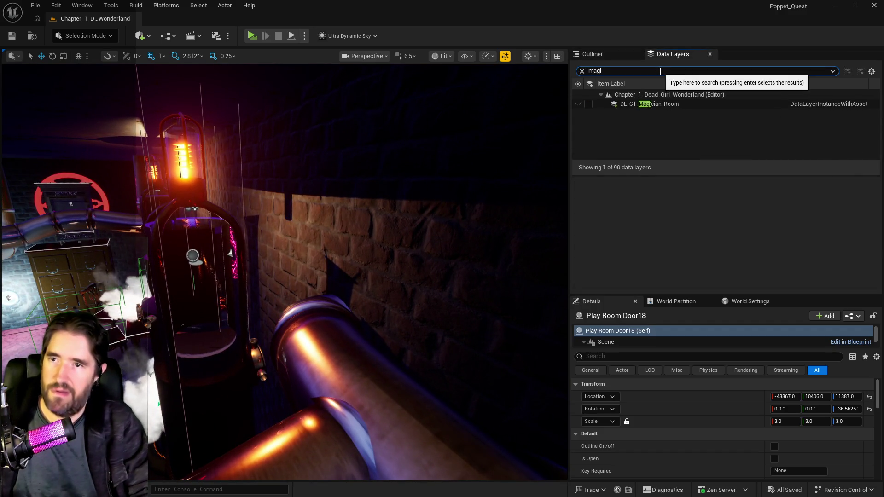
click(589, 103)
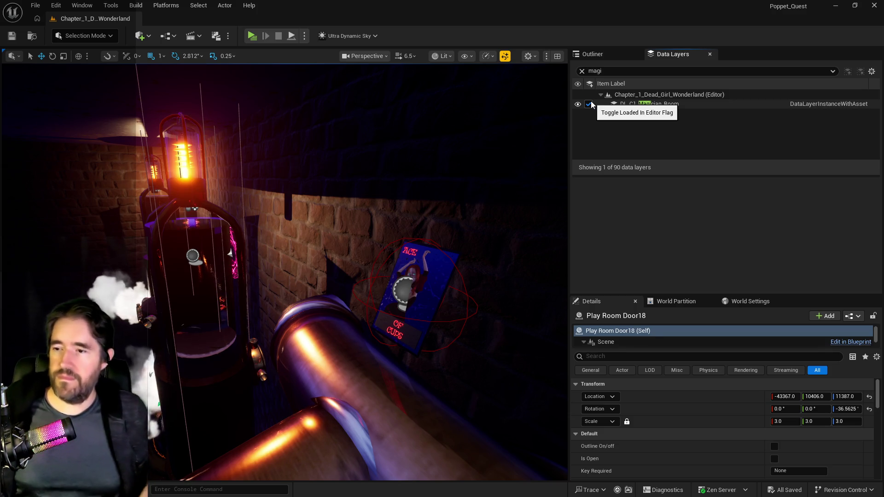
mouse_move(395, 332)
mouse_down()
mouse_move(341, 318)
mouse_move(304, 330)
mouse_move(262, 322)
mouse_up()
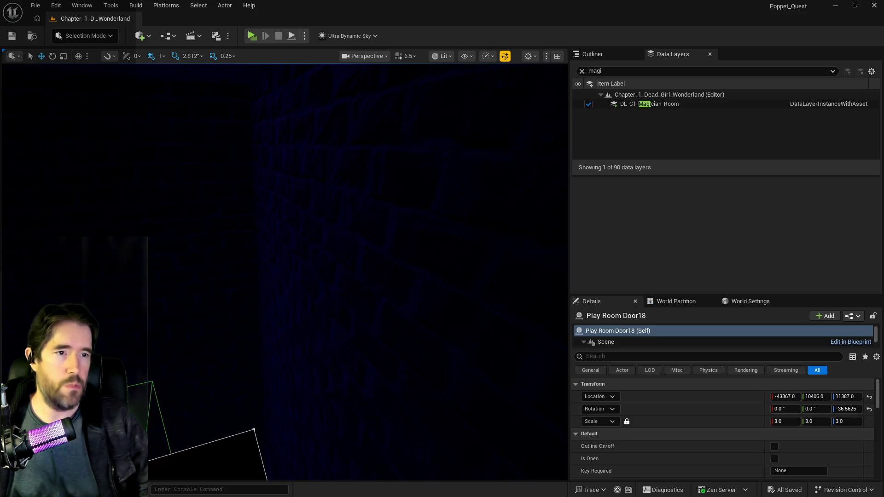
key(alt+Tab)
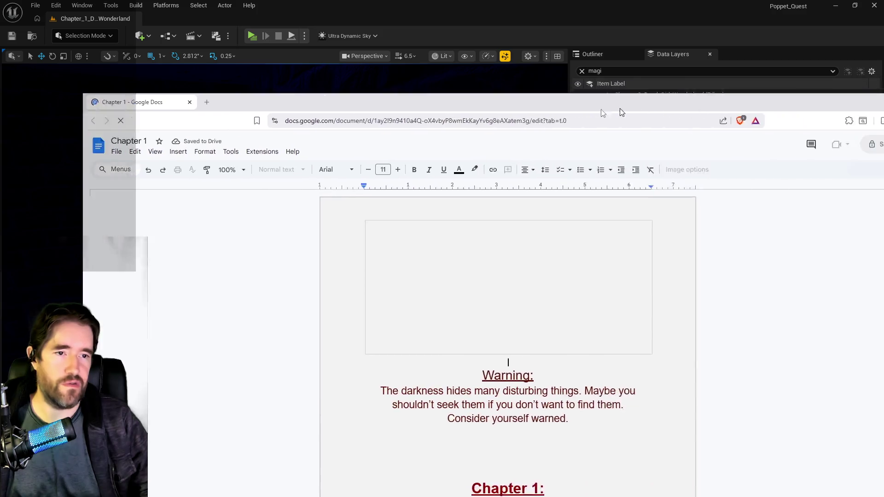
- Scroll through the Chapter 1 room order and card locations, then move the doc to the other monitor
scroll(374, 372, down, 3)
scroll(373, 372, down, 10)
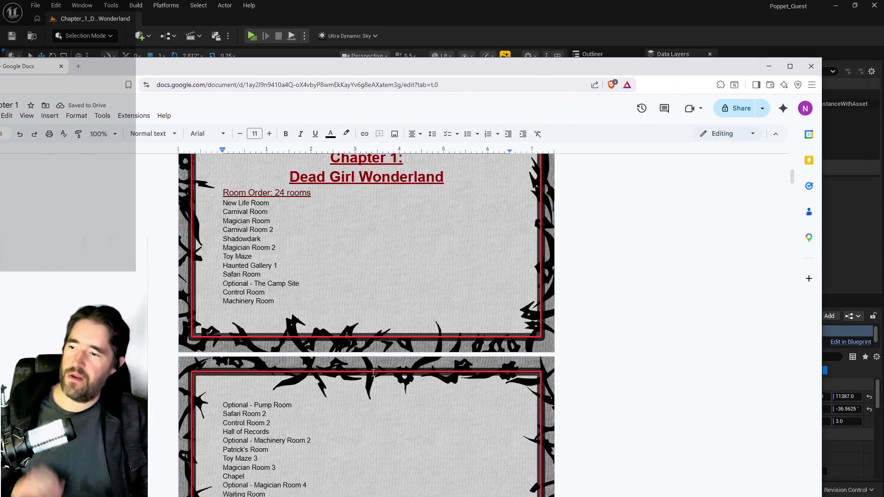
scroll(373, 373, down, 4)
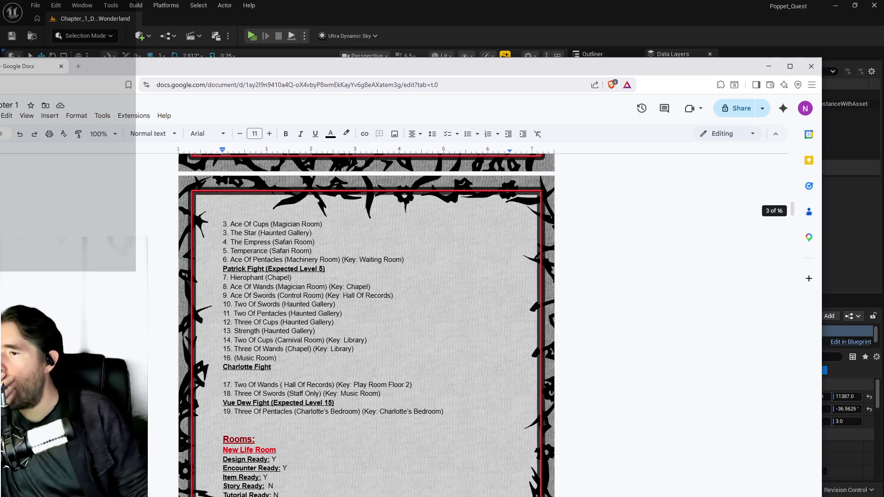
scroll(373, 373, up, 3)
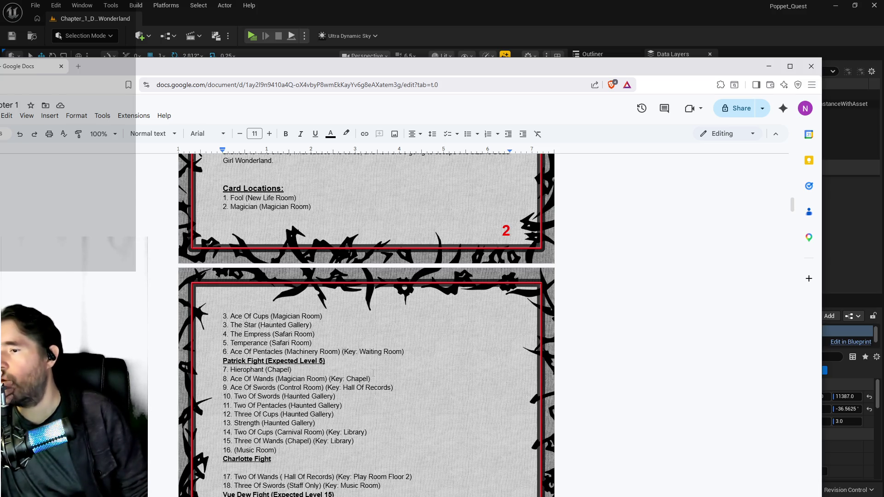
scroll(373, 373, down, 4)
scroll(373, 373, up, 3)
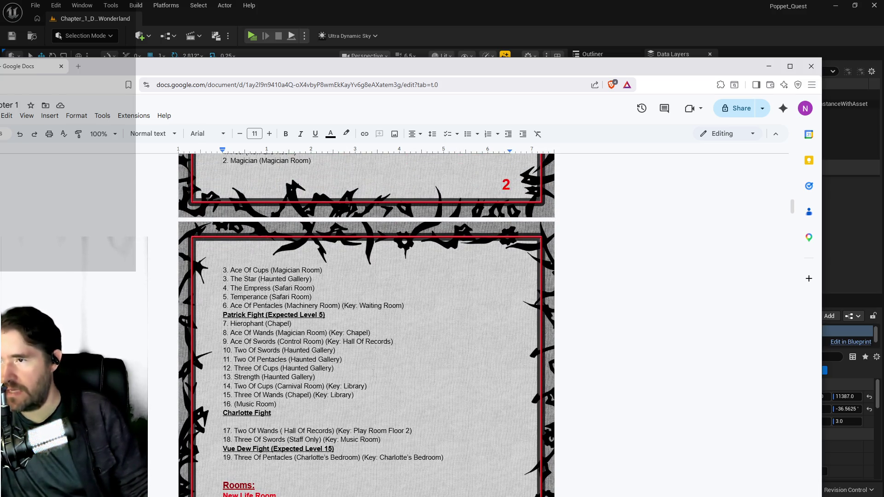
scroll(373, 373, up, 3)
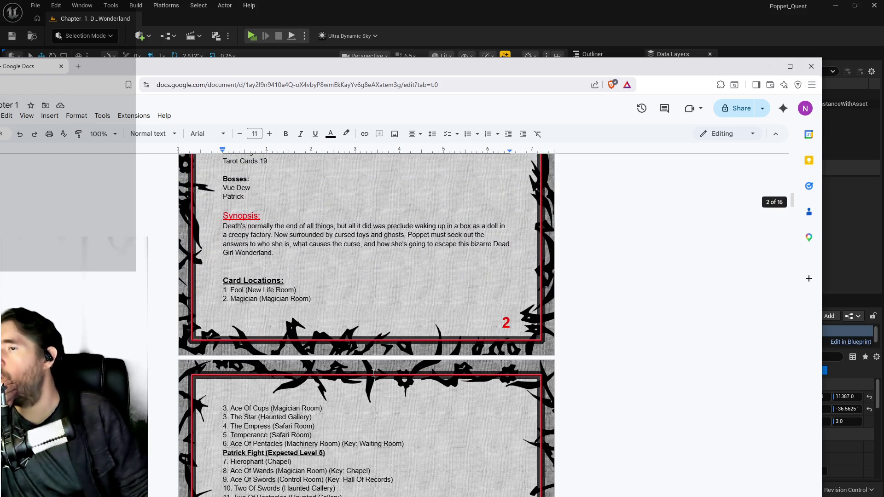
drag(330, 73, 883, 73)
- Frame Play Room Door18, zoom around the pipe, and return to the Chapter 1 doc
key(f)
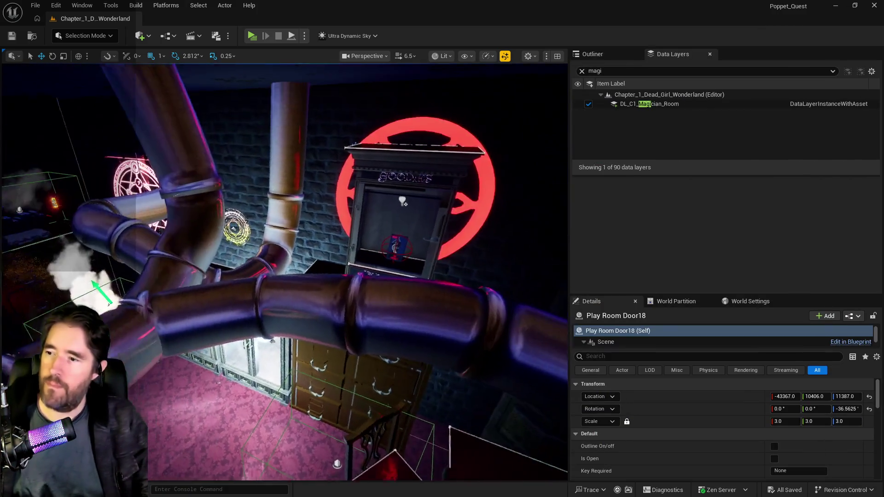
scroll(284, 272, up, 5)
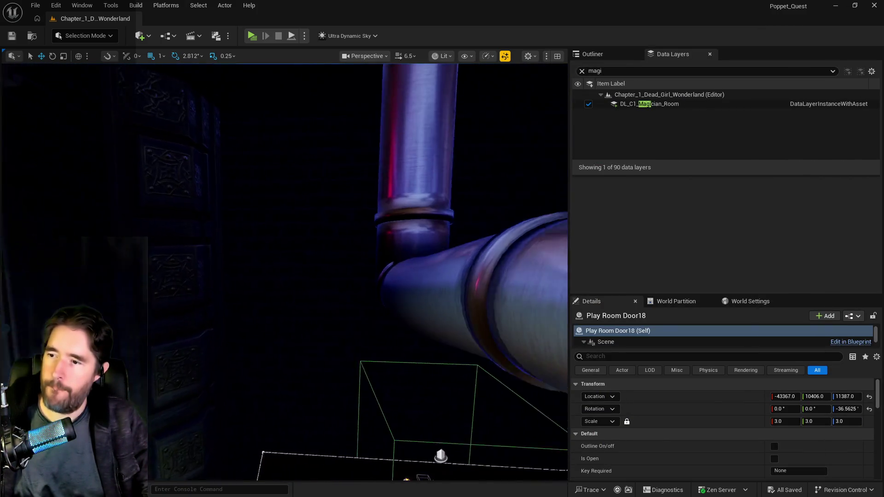
scroll(284, 271, down, 4)
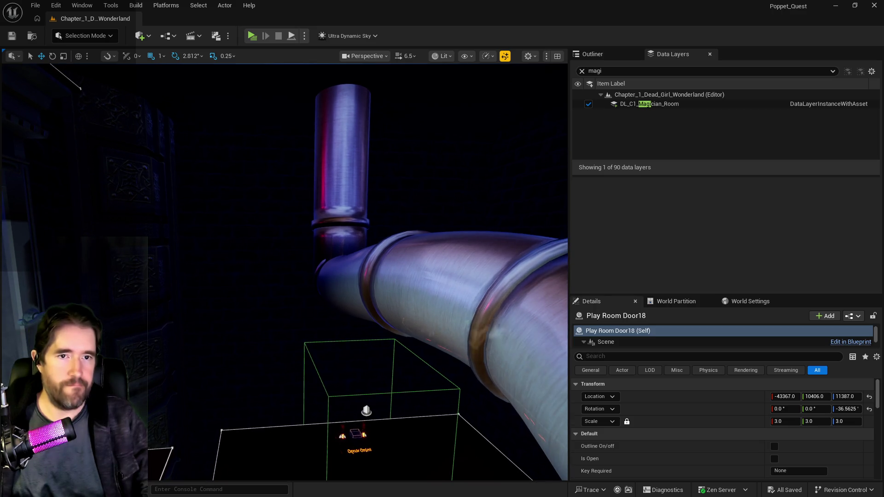
key(alt+Tab)
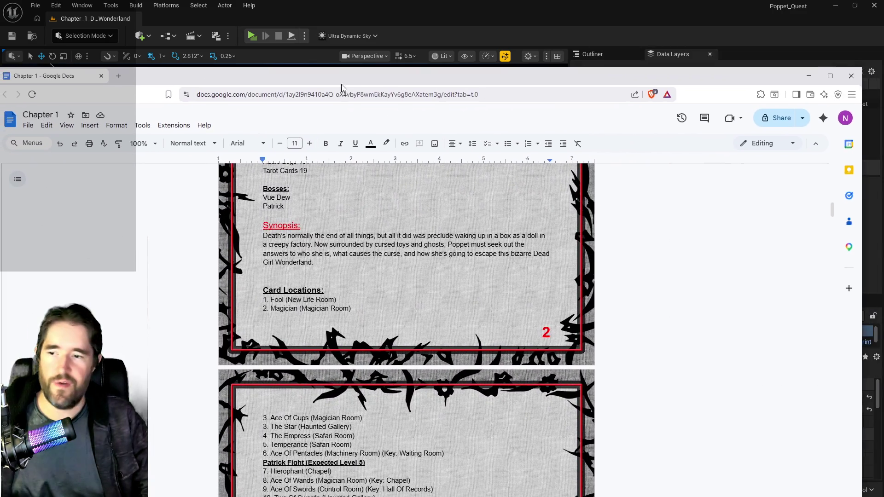
- Check the Vue Dew Fight and Rooms sections in the doc, then fly the editor camera to the red-crystal display cabinet
scroll(329, 325, down, 3)
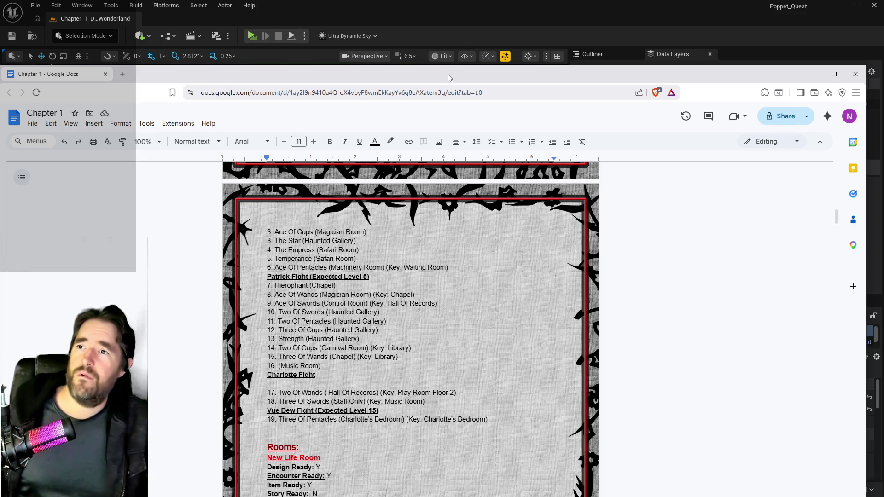
click(385, 24)
drag(517, 326, 516, 326)
drag(155, 59, 156, 59)
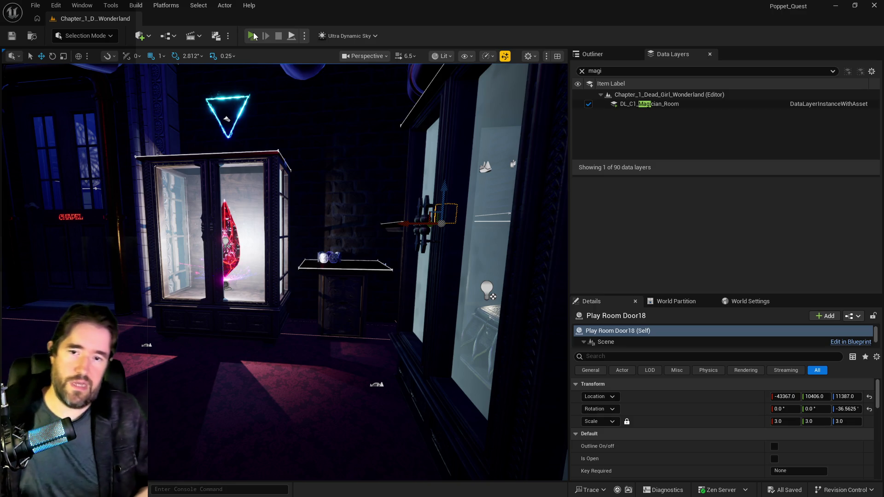
- Launch Play In Editor with the character in the Magician Room
click(252, 36)
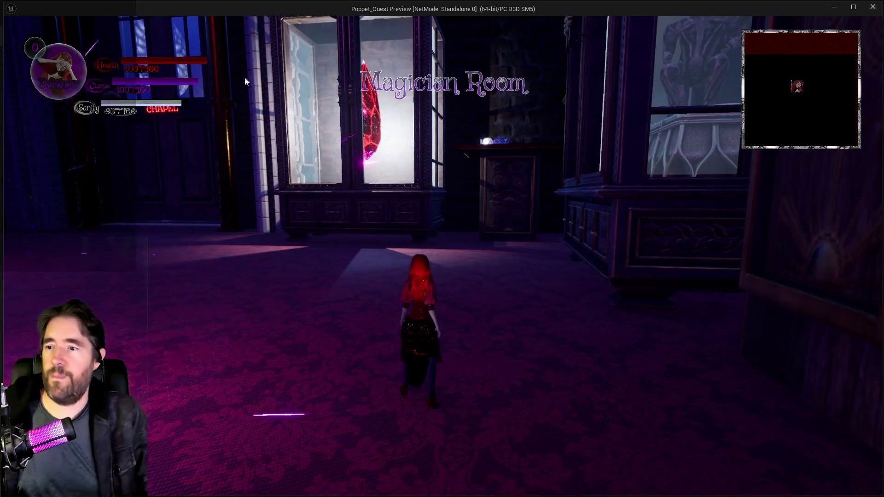
- Glance at the card inventory, then run the character around the table toward the crystal cabinet
key(i)
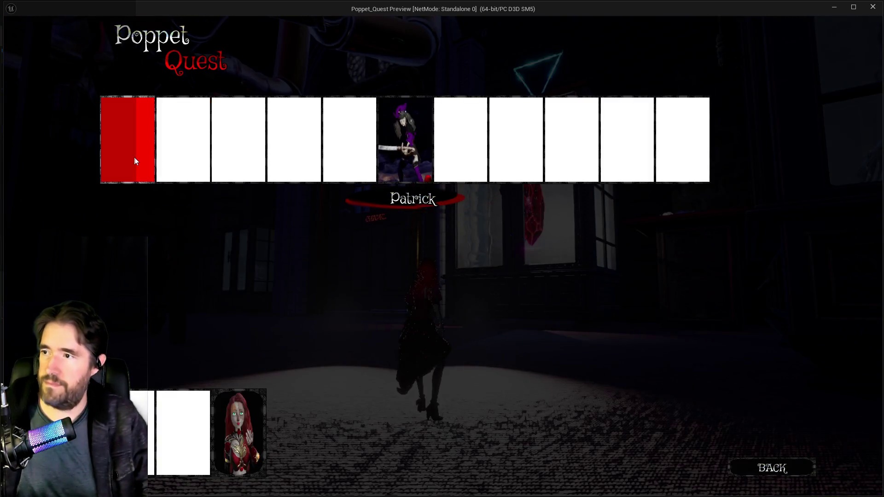
key(i)
key(w)
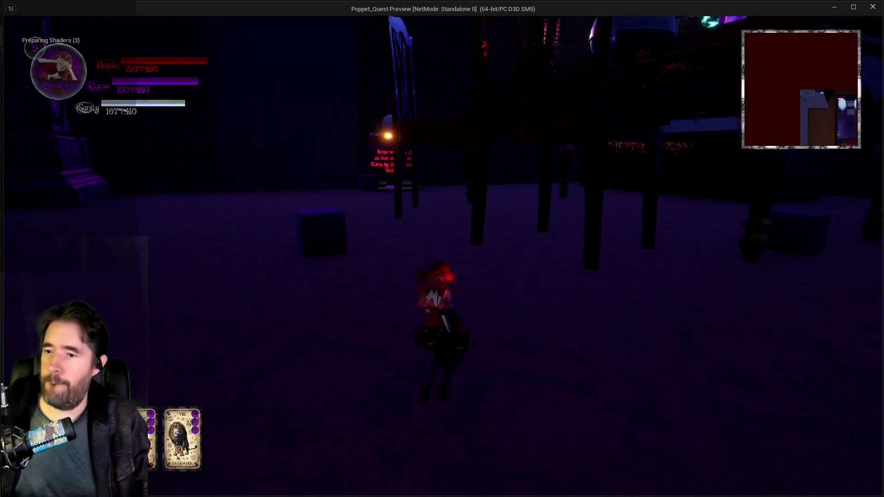
key(w)
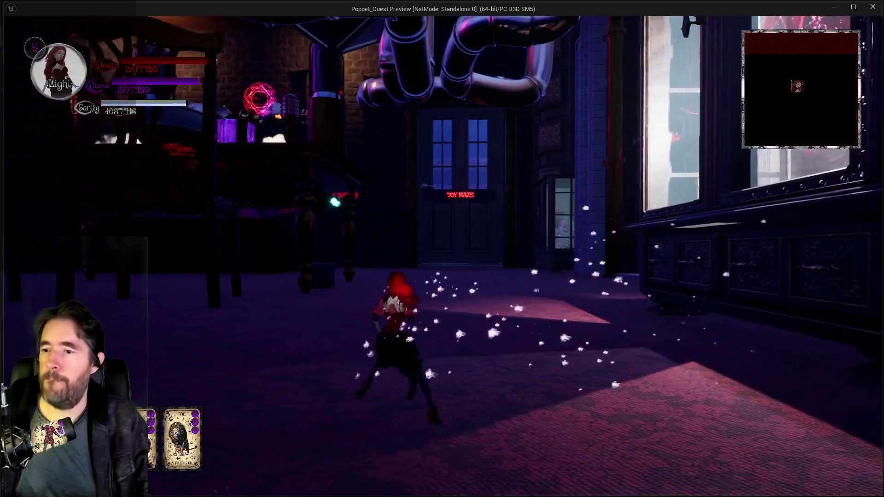
key(w)
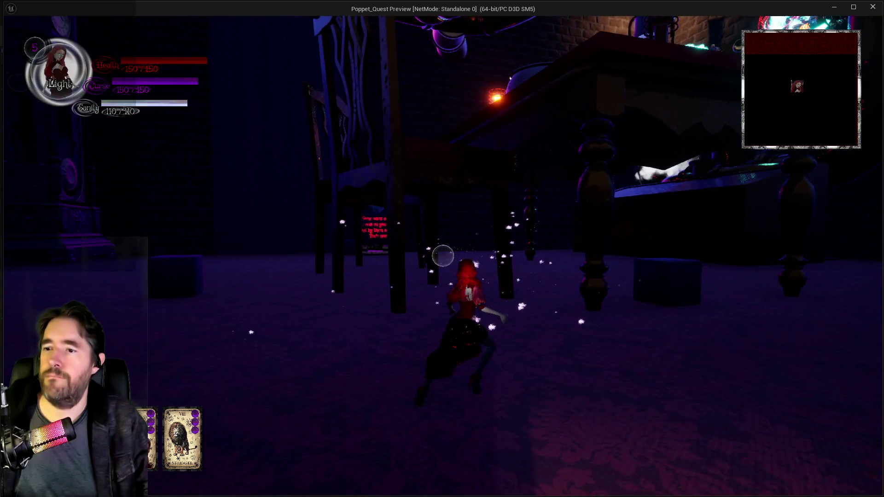
key(w)
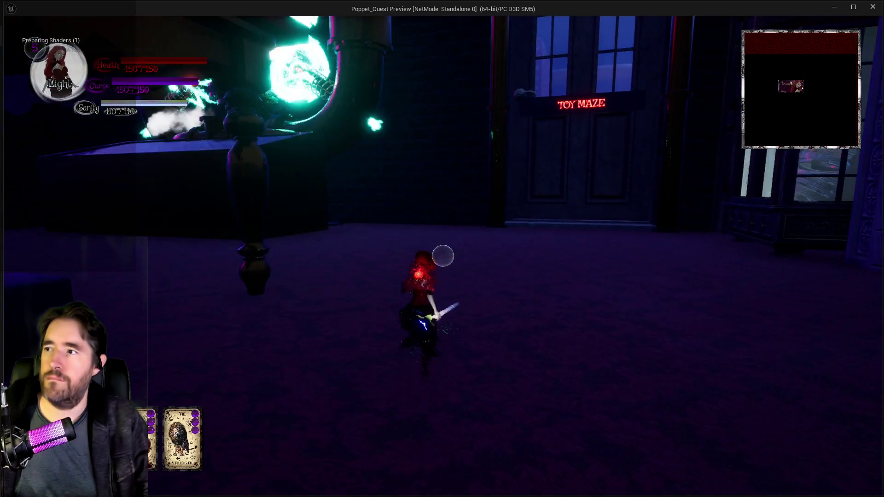
- Fire repeated spells at the enemies near the Toy Maze and Carnival Room doors
click(442, 256)
key(w)
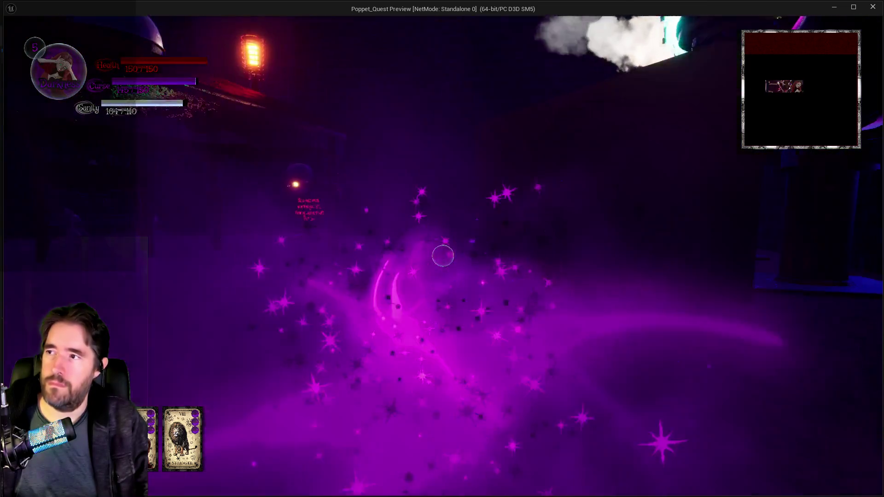
click(443, 256)
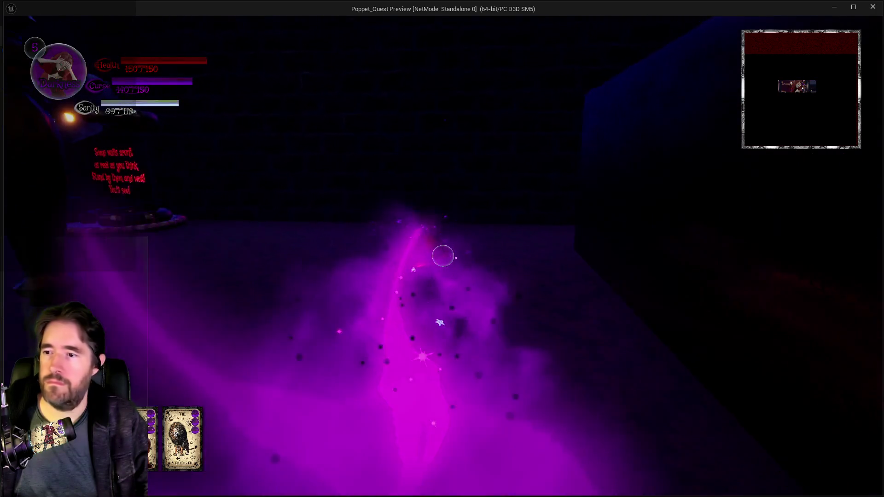
click(443, 256)
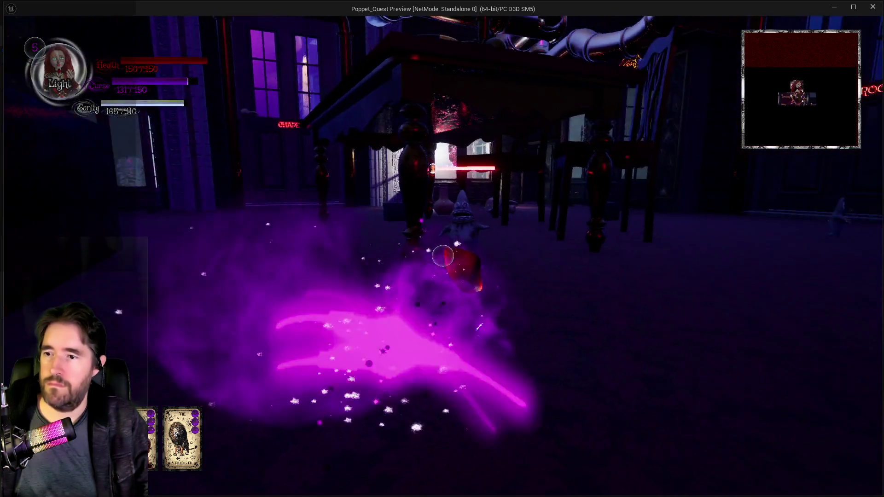
click(443, 256)
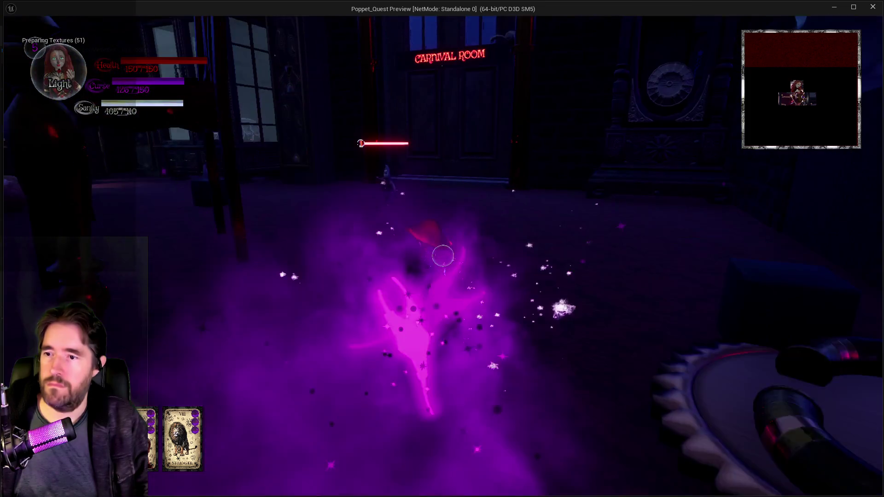
click(442, 256)
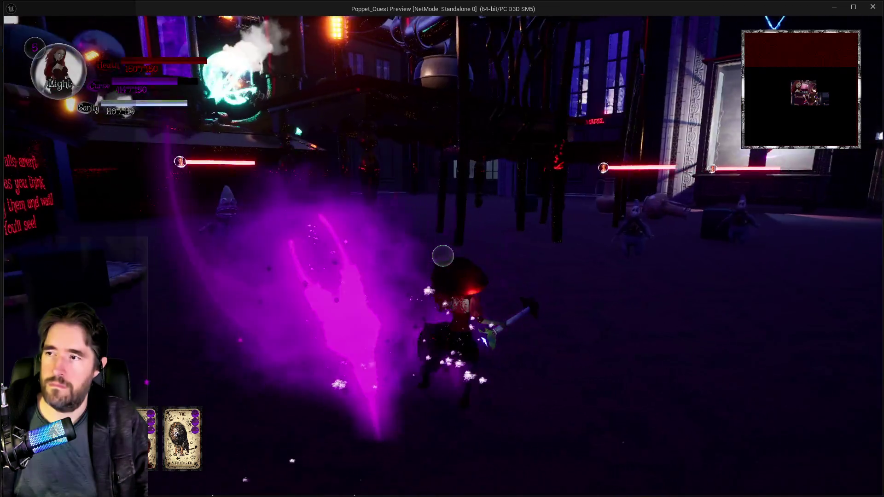
click(442, 256)
click(443, 256)
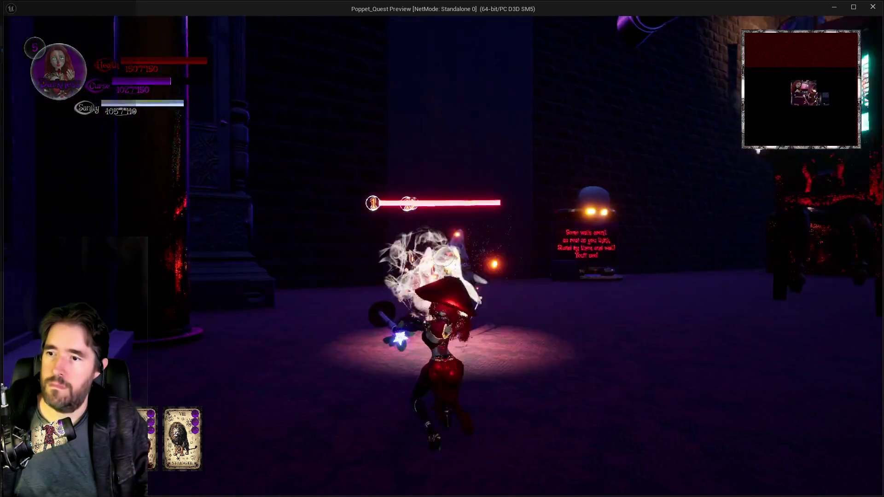
click(443, 256)
click(442, 256)
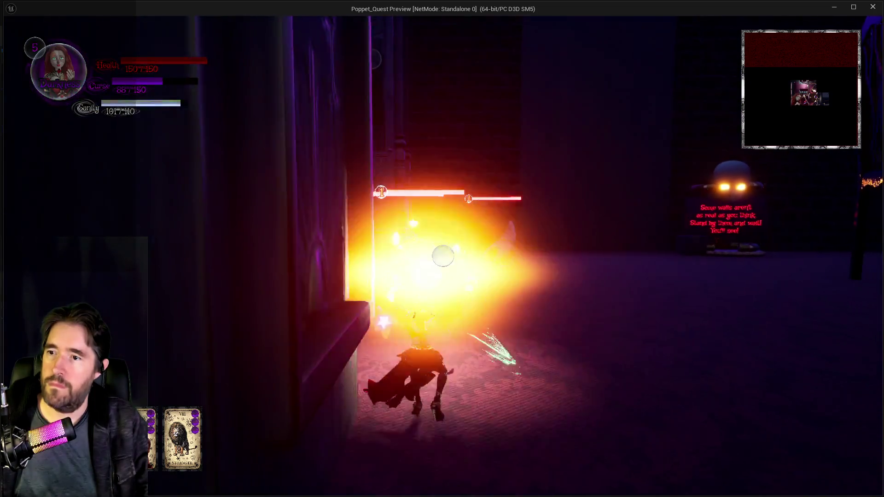
click(442, 256)
click(443, 257)
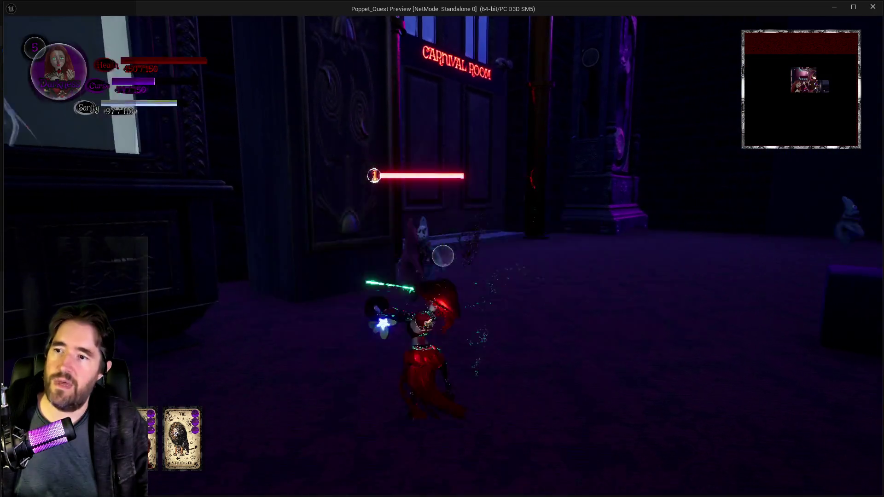
click(442, 256)
click(443, 256)
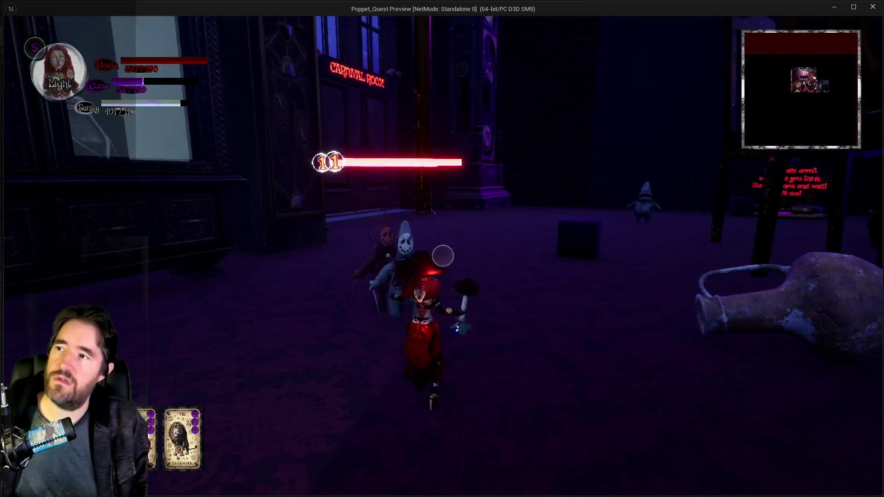
click(442, 257)
click(443, 256)
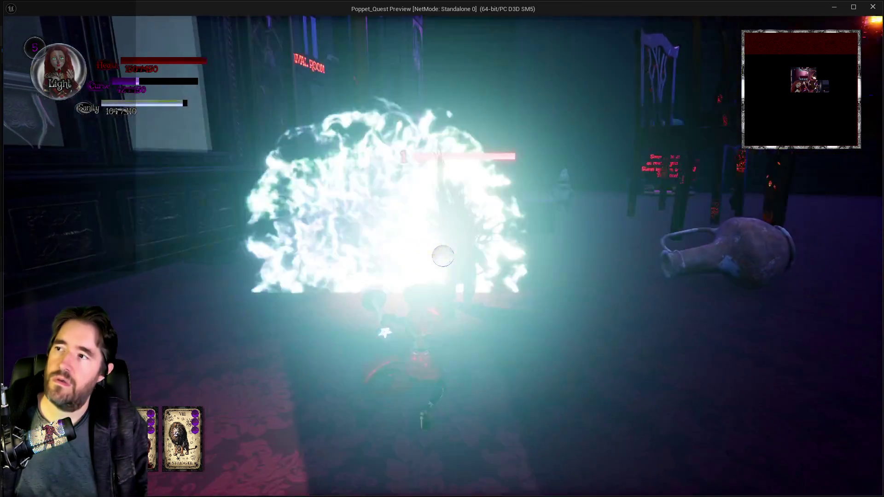
click(443, 256)
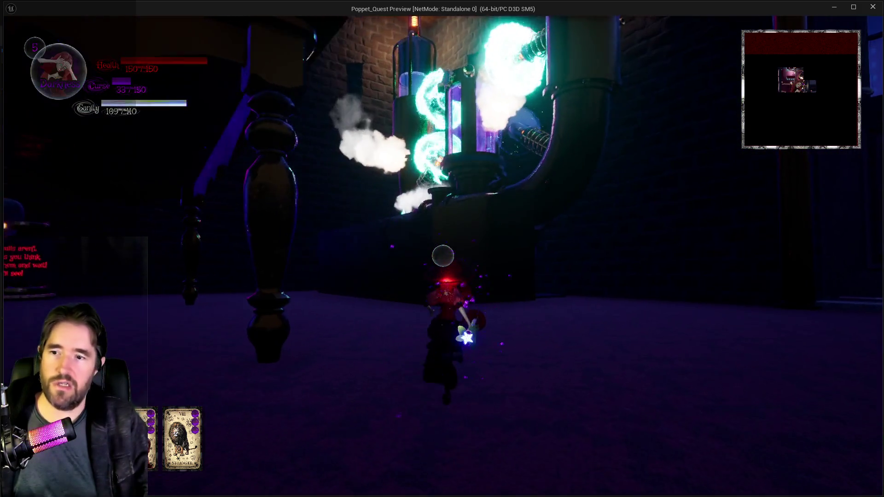
- Toggle the character between Darkness and Light modes twice while moving into the lab
key(q)
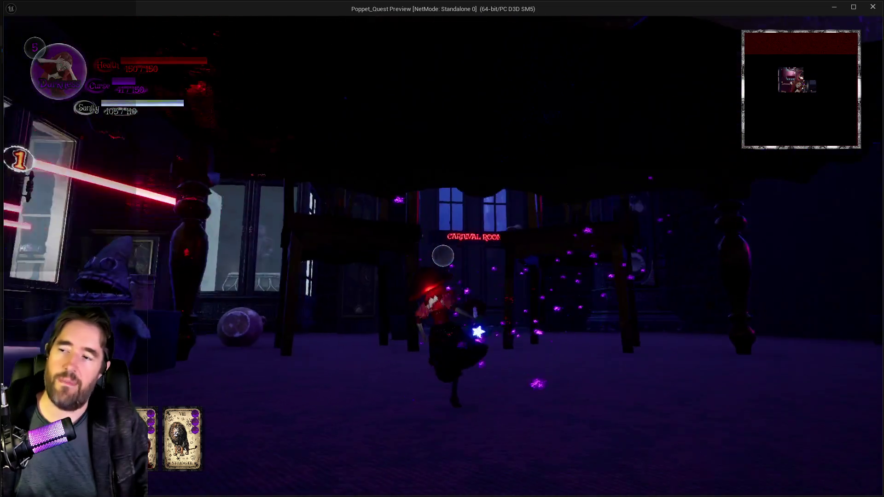
key(q)
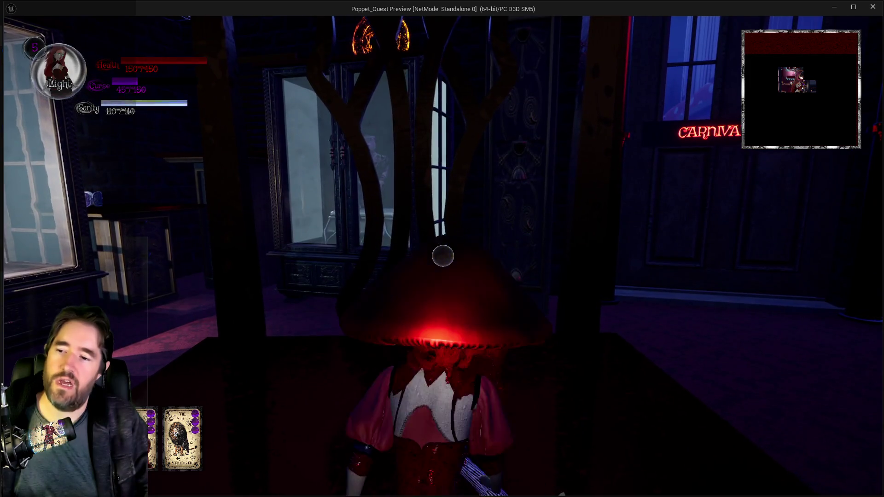
key(q)
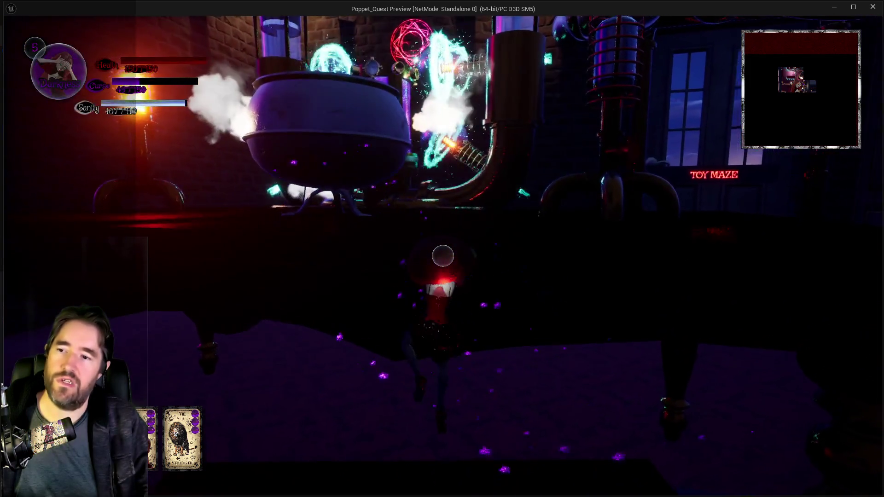
key(q)
- Walk around the cauldron and along the lab table, then end the playtest
key(s)
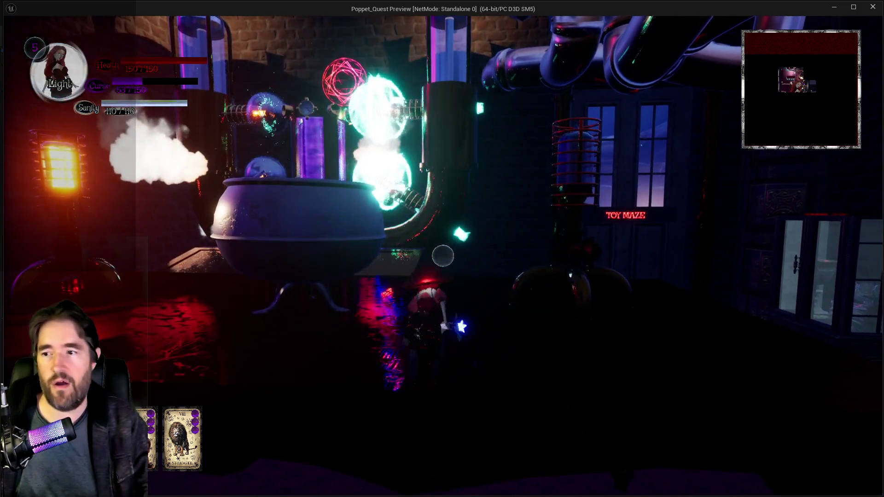
key(w)
key(w)
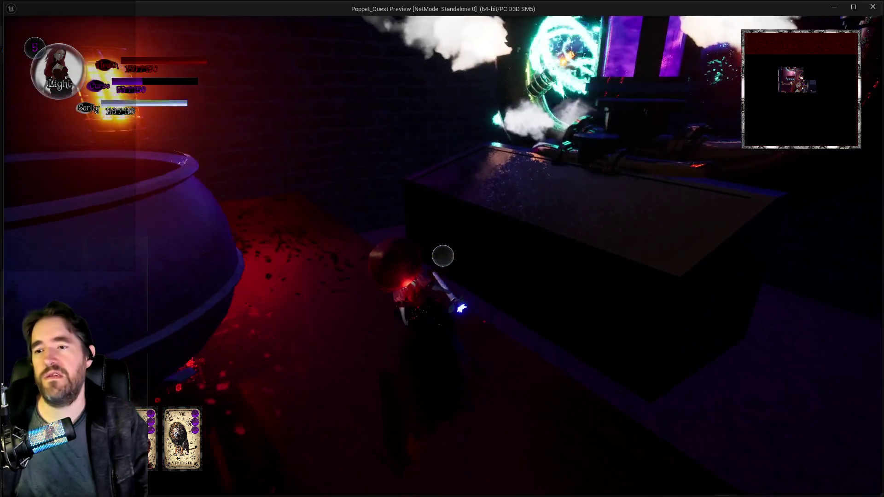
key(w)
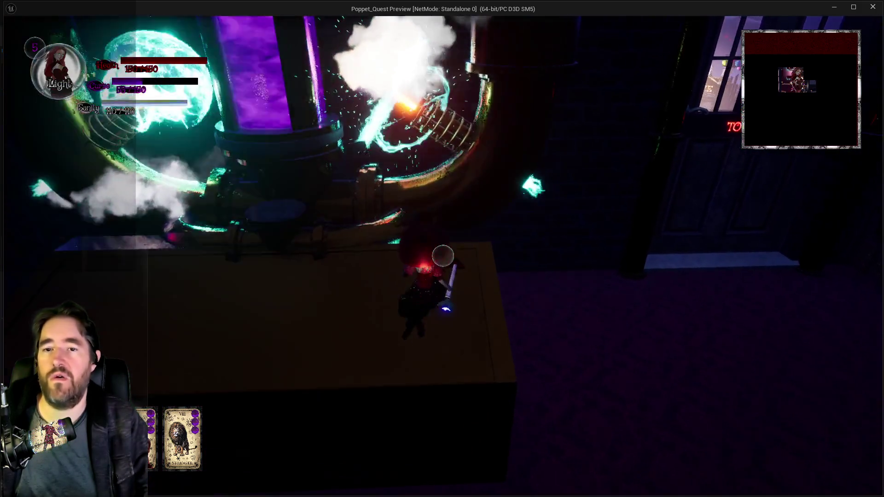
key(w)
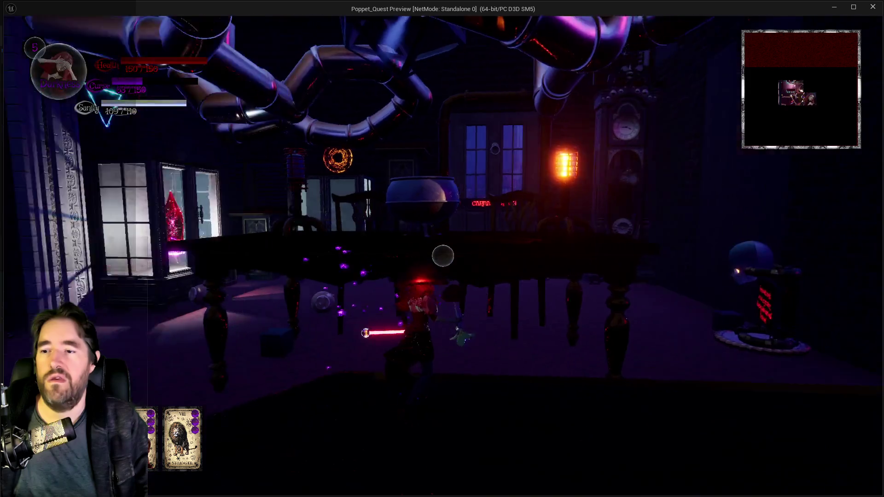
key(w)
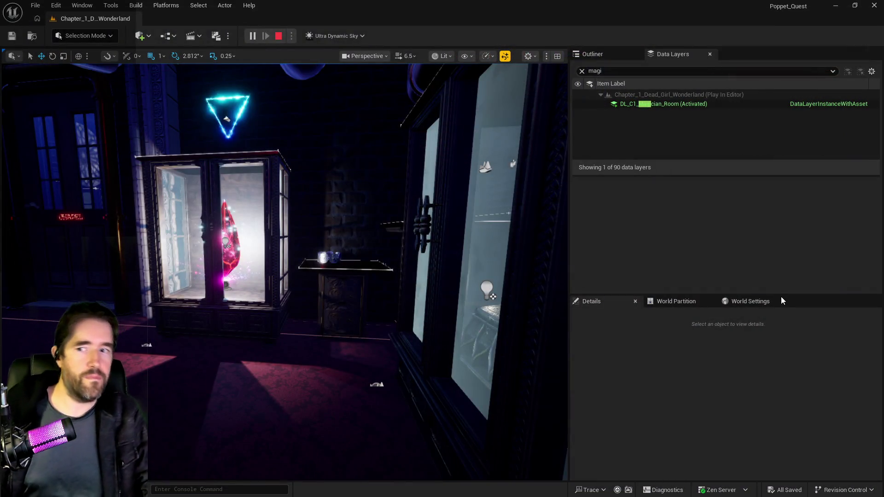
key(Escape)
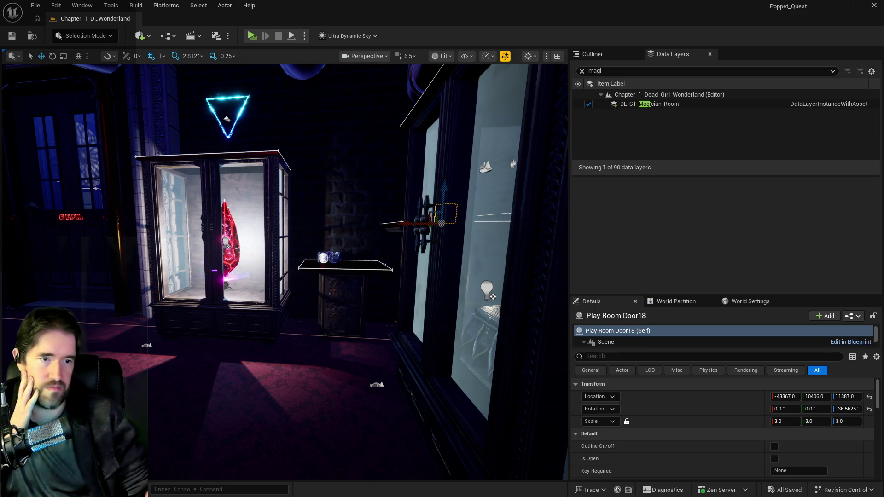
- Bring up the Content Browser at Charlotte's Battle_1 folder showing BP_Charlotte_Crawling
key(ctrl+b)
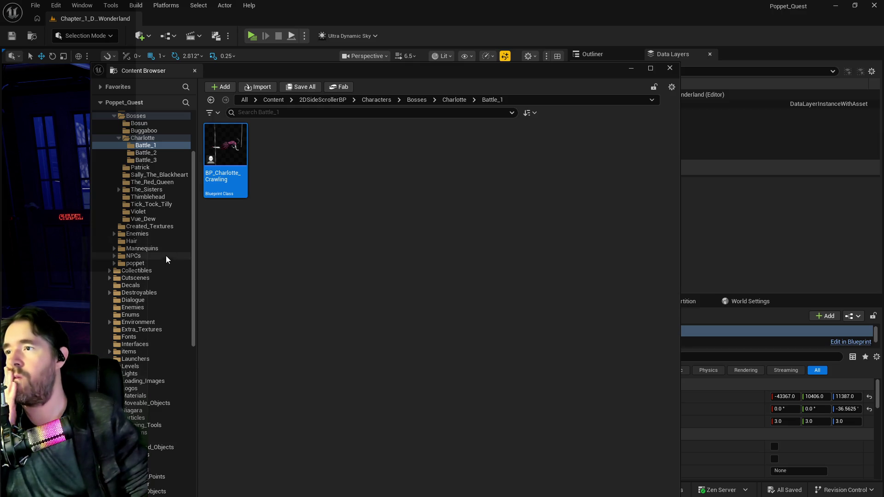
- Dock the Content Browser and switch over to the open blueprint editor tabs
mouse_move(289, 70)
mouse_down()
mouse_move(552, 90)
mouse_move(792, 90)
mouse_up()
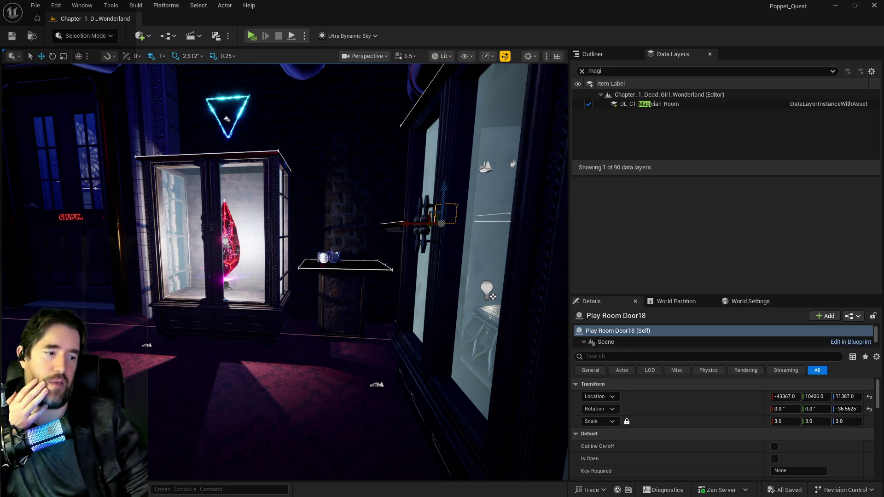
key(alt+Tab)
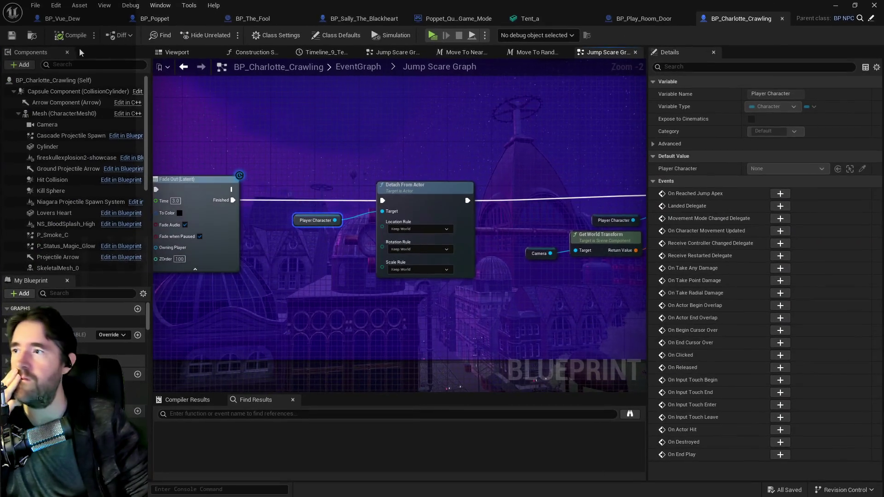
click(147, 19)
scroll(79, 235, down, 8)
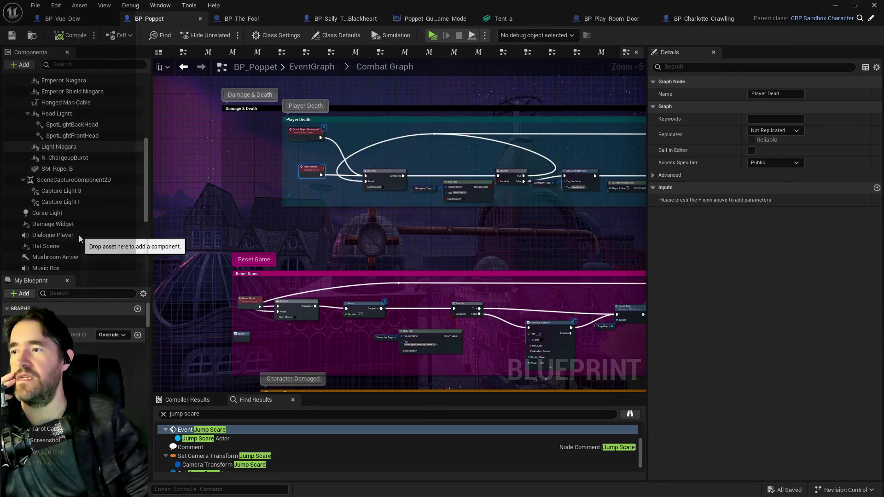
scroll(79, 235, down, 1)
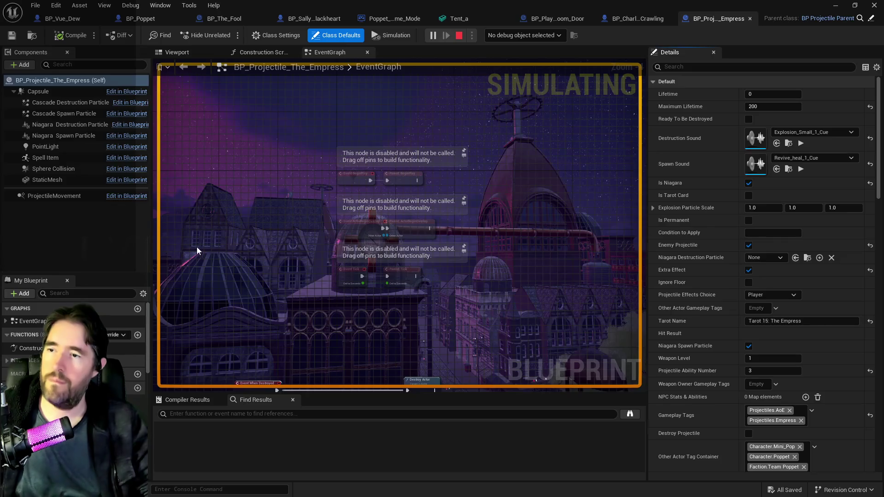
- Stop the simulation and bring Event When Destroyed into view in the Empress EventGraph
key(Escape)
drag(527, 270, 443, 264)
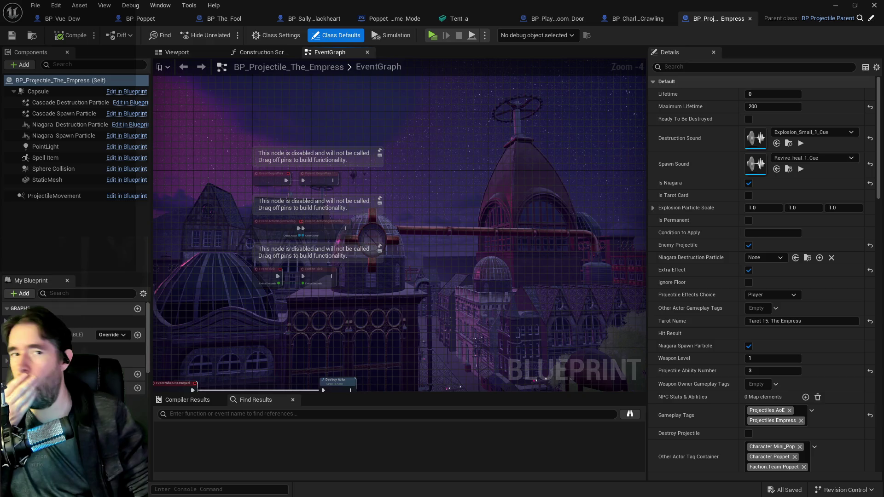
drag(424, 215, 424, 64)
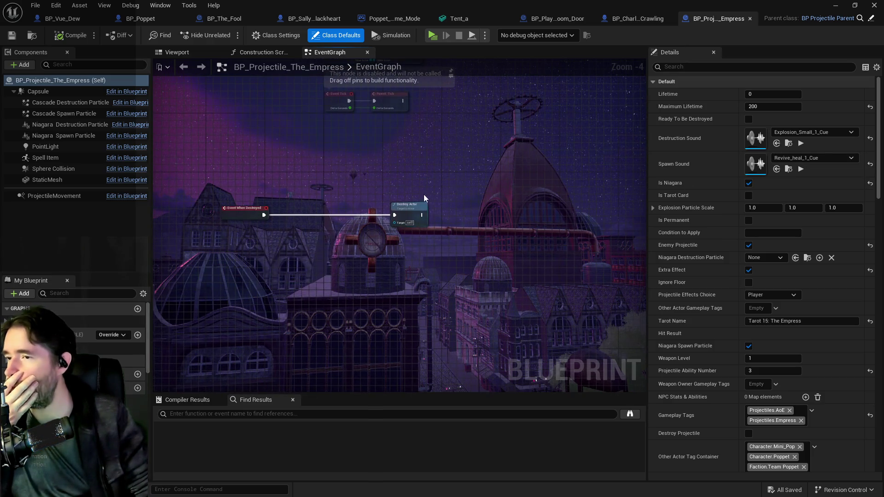